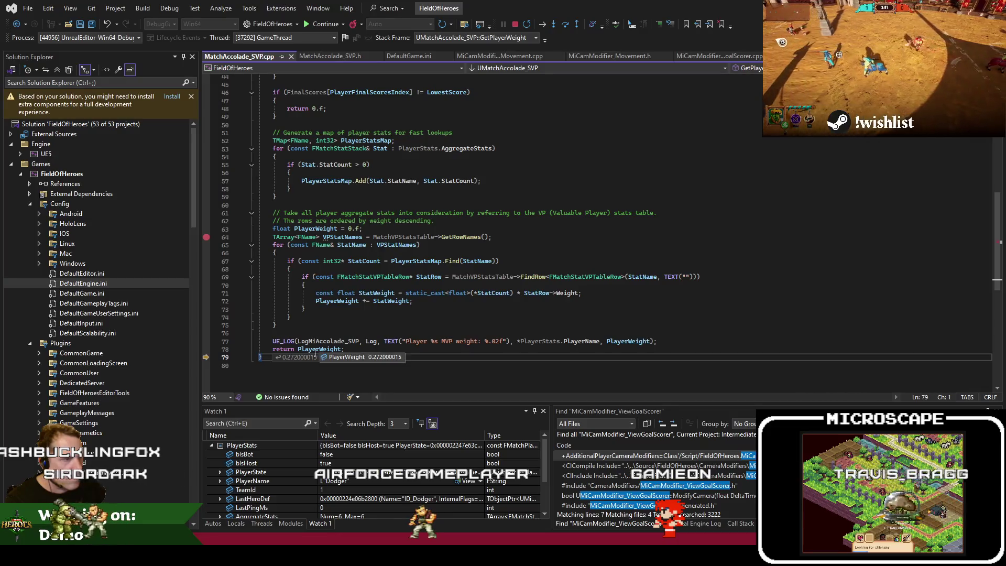
Step out of GetPlayerWeight and view the PostMatchComponent.cpp caller frame from the Call Stack.
scroll(364, 291, up, 13)
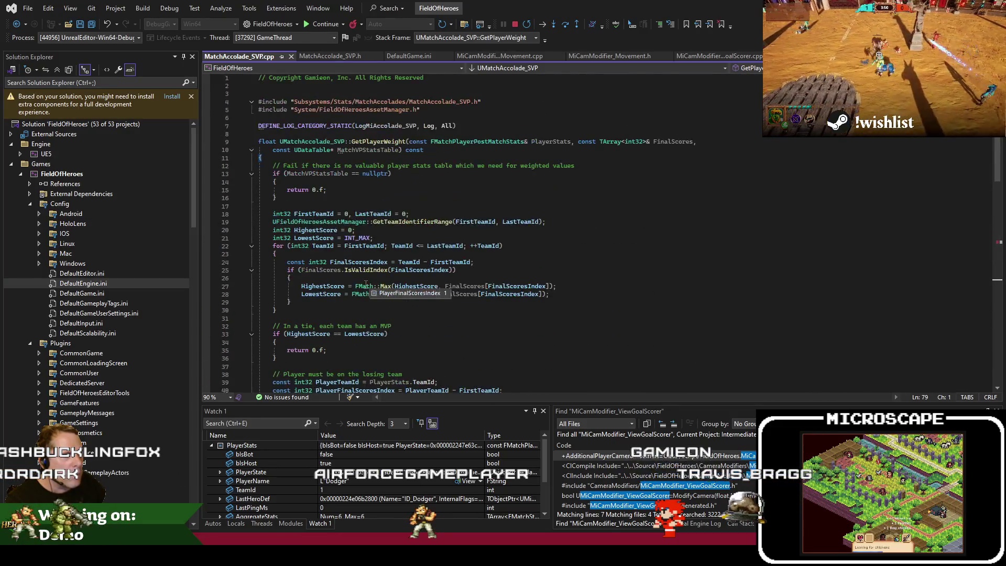
scroll(365, 284, down, 15)
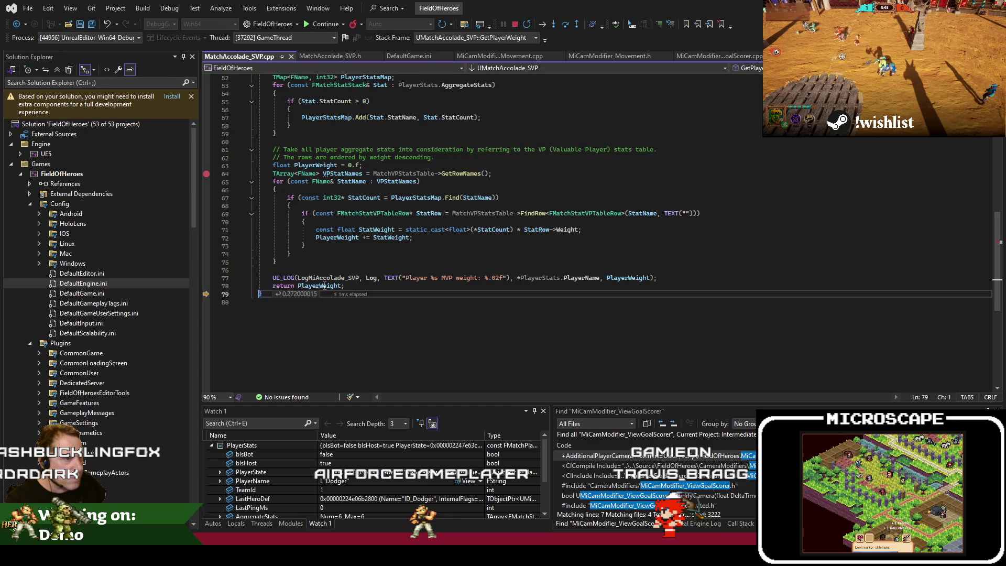
key(F10)
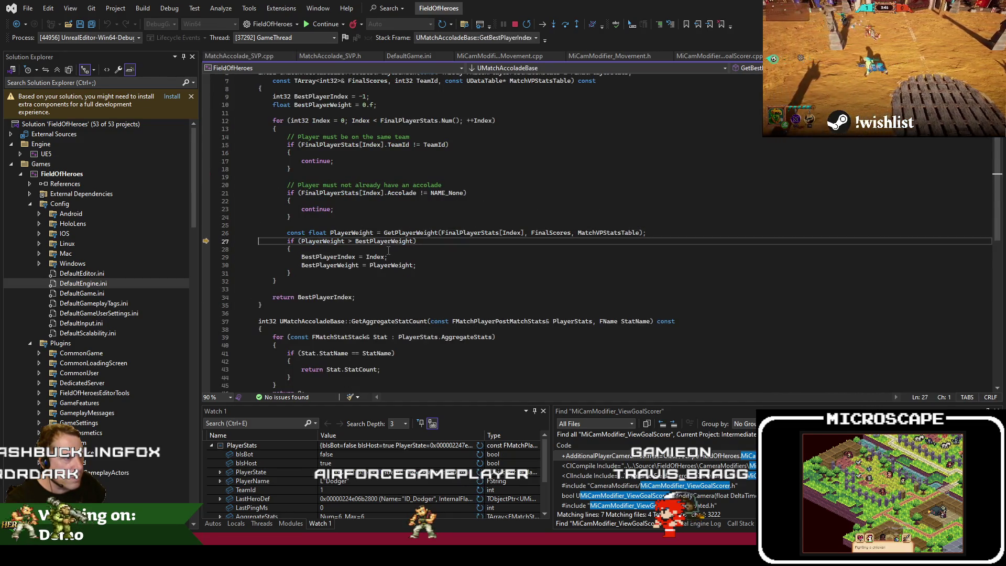
key(F10)
scroll(358, 211, up, 2)
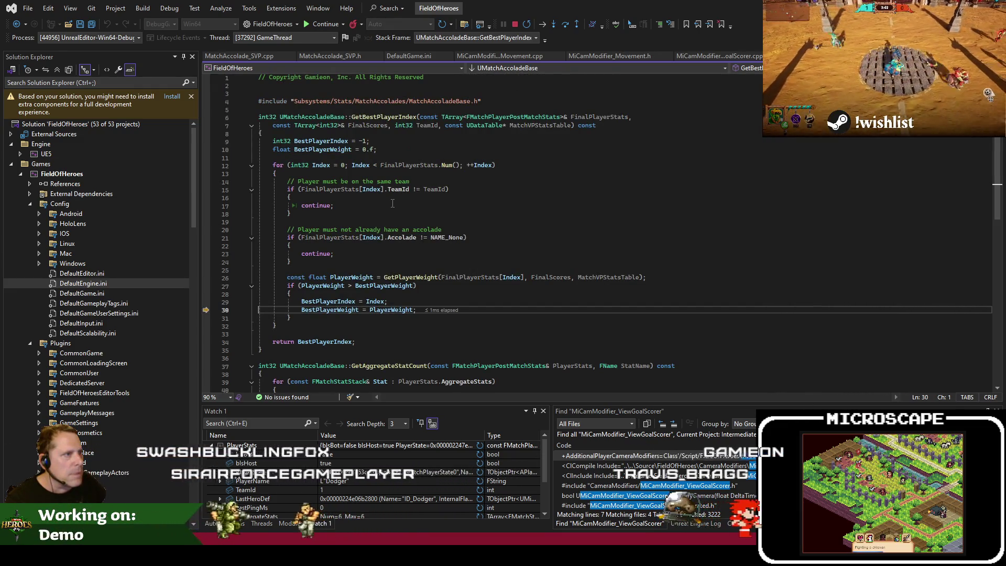
click(738, 524)
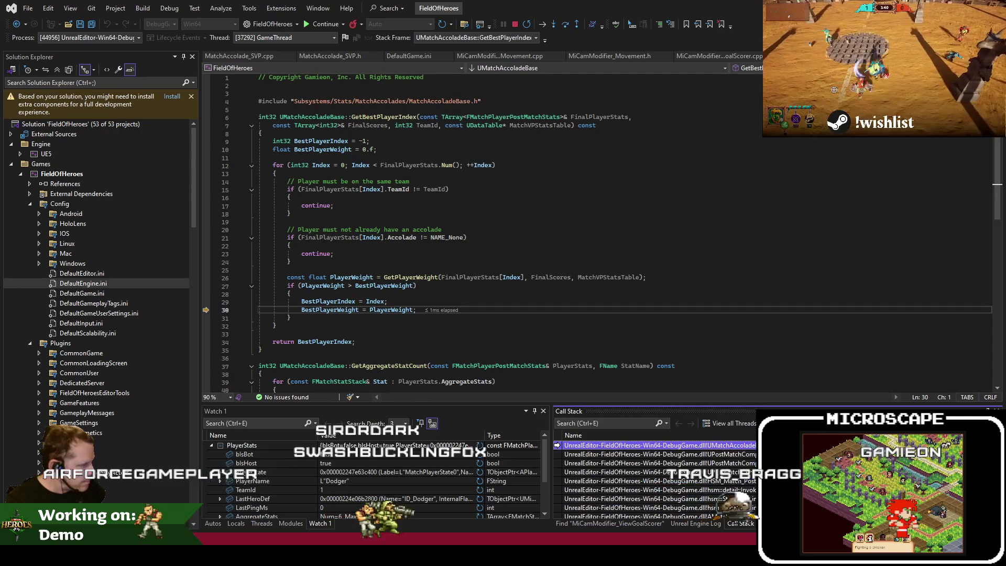
double_click(655, 454)
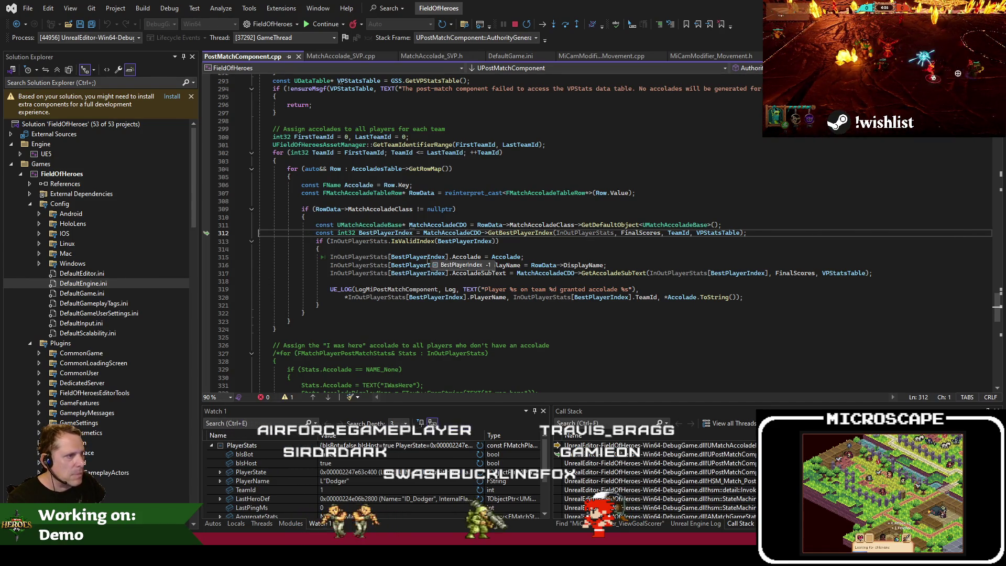
Highlight BestPlayerIndex, continue to the next breakpoint, and step past the accolade assignment block.
click(415, 256)
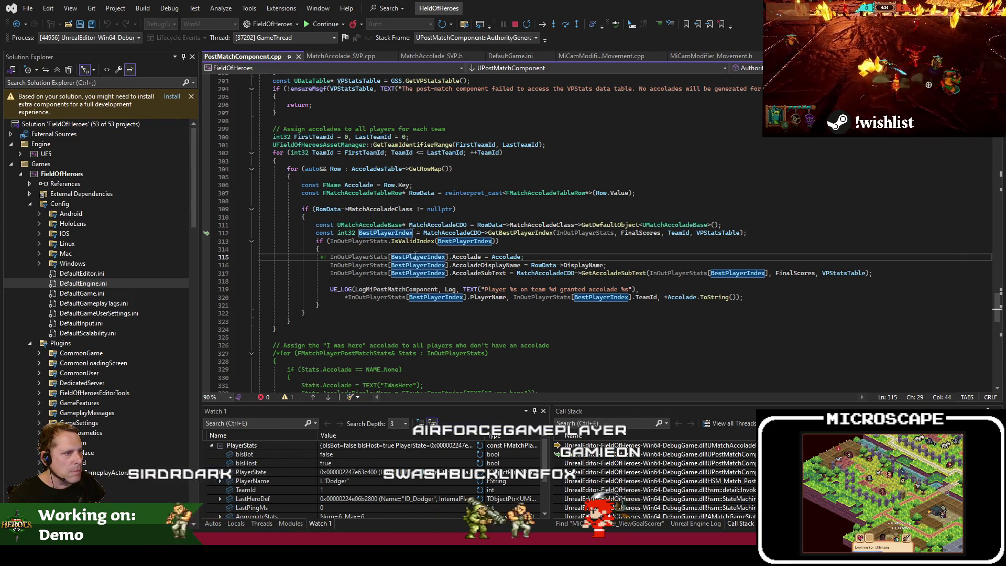
key(F5)
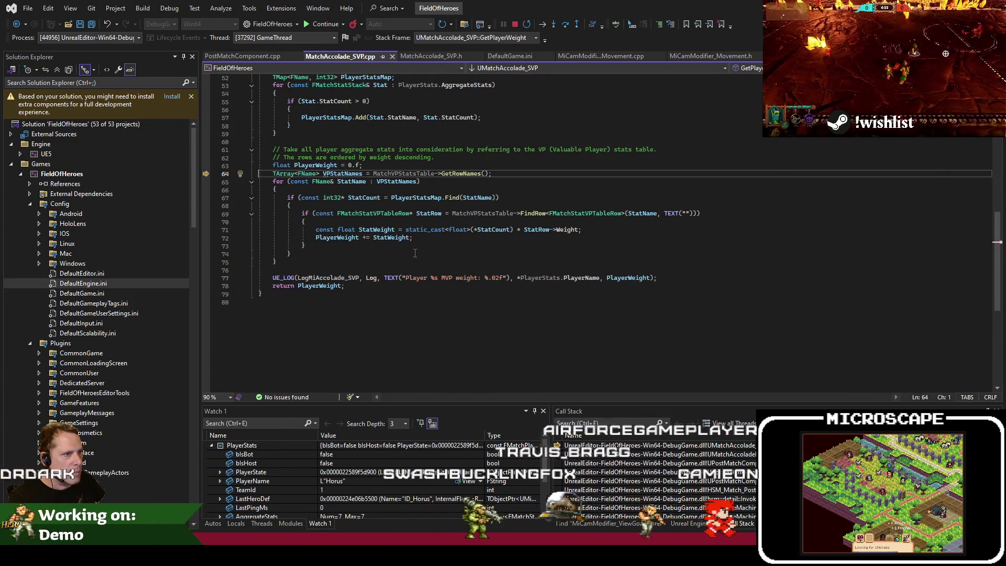
key(F5)
key(F10)
key(F10)
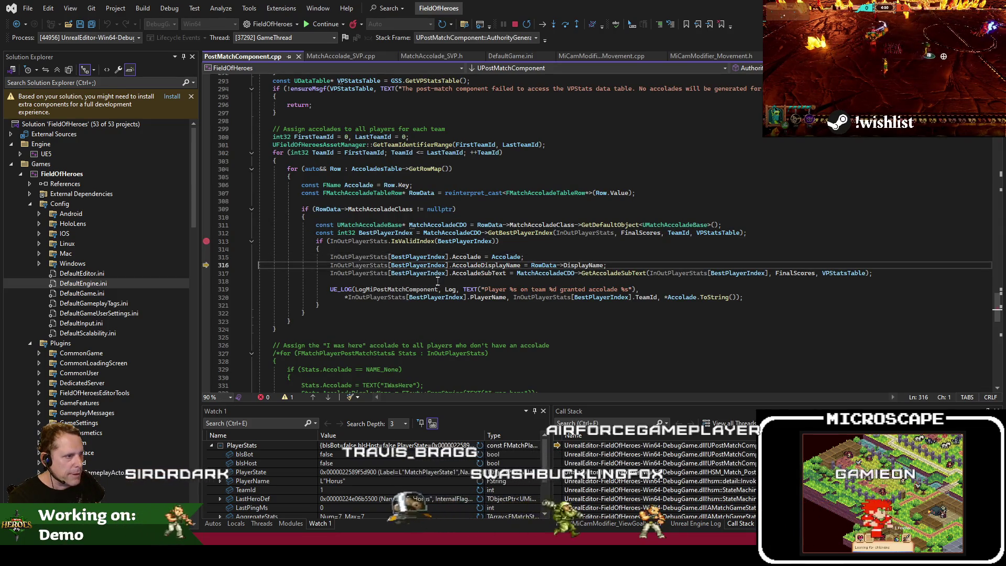
key(F10)
key(F10)
key(F10)
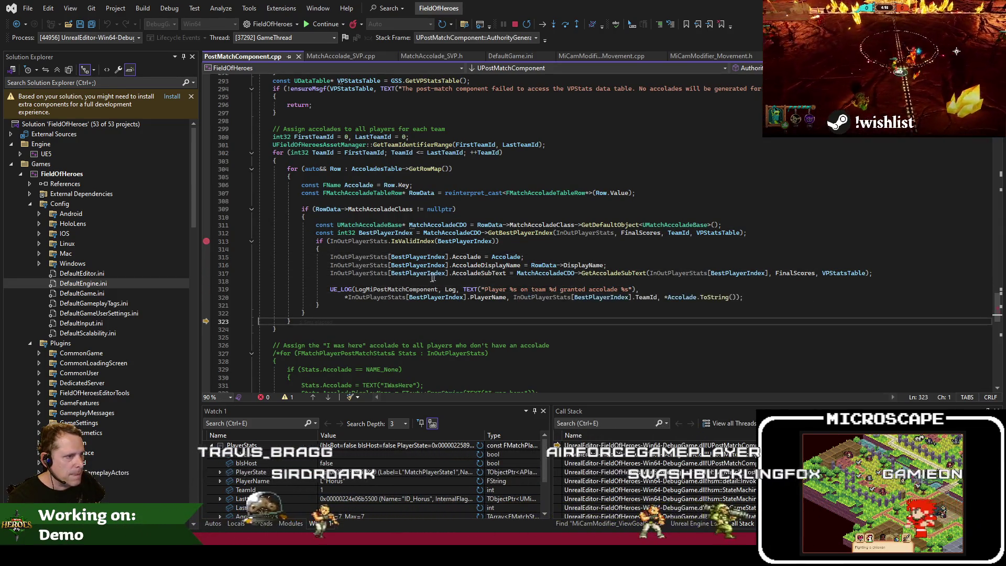
mouse_move(404, 287)
key(F10)
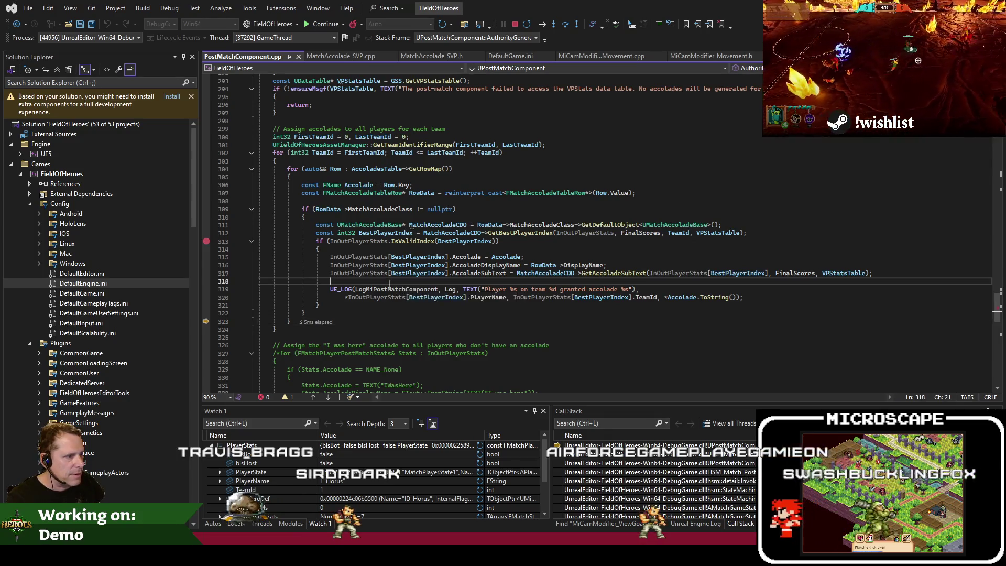
Highlight InOutPlayerStats, show the debug Output log, and go to the commented 'I was here' accolade code.
click(338, 194)
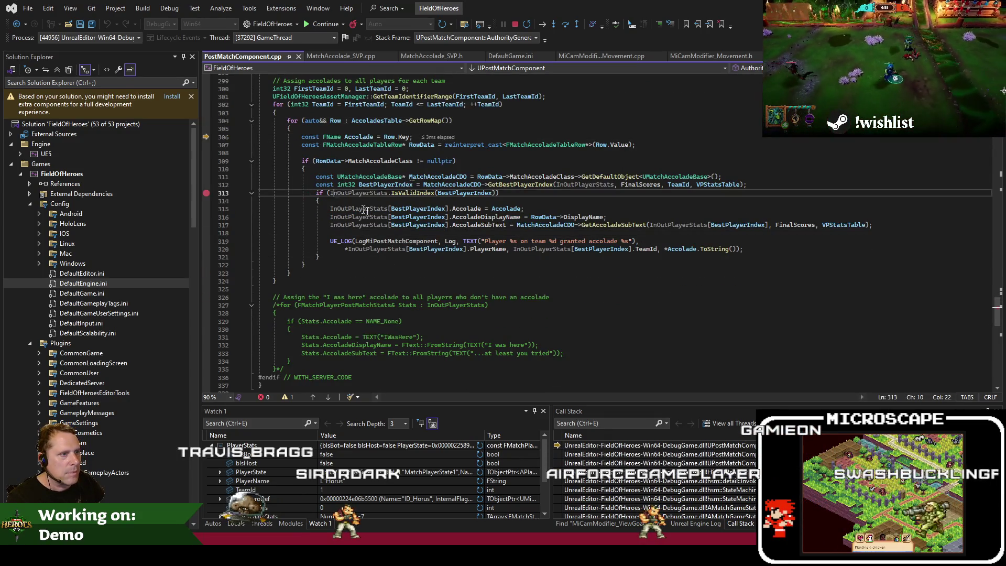
scroll(467, 255, down, 1)
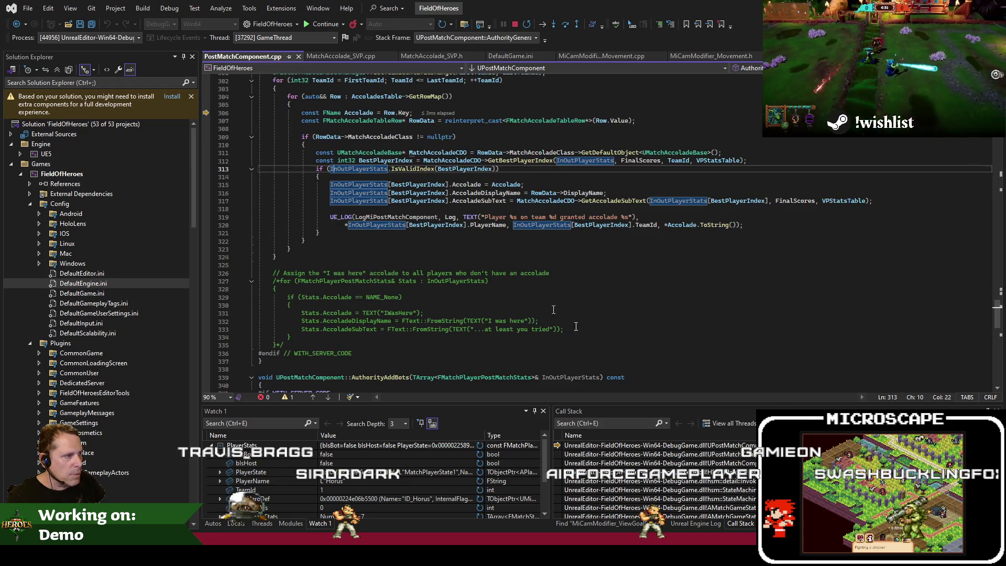
key(ctrl+alt+o)
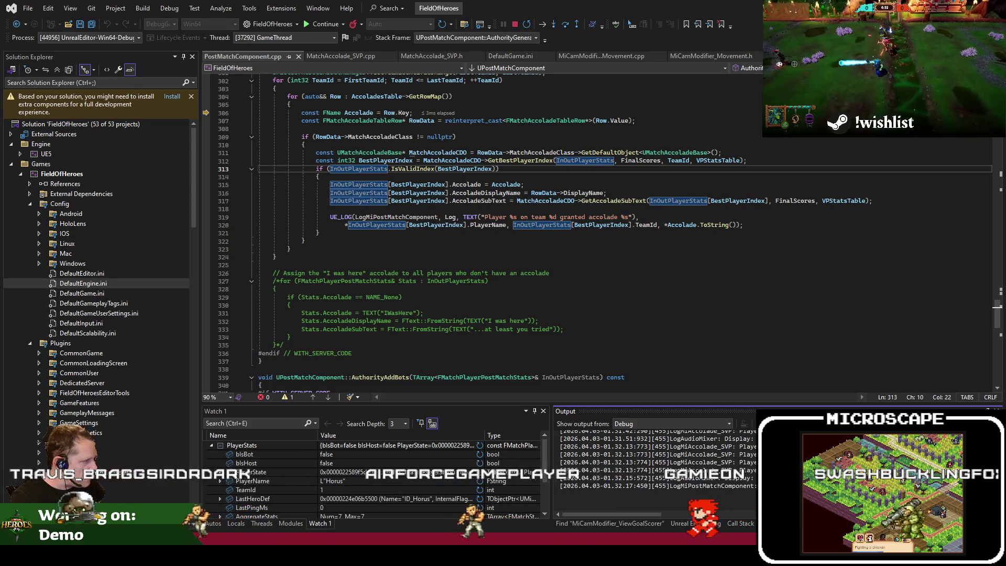
click(505, 314)
Resume to the DEFEAT results screen, stop the play session, and bring up the recorded match video.
key(F5)
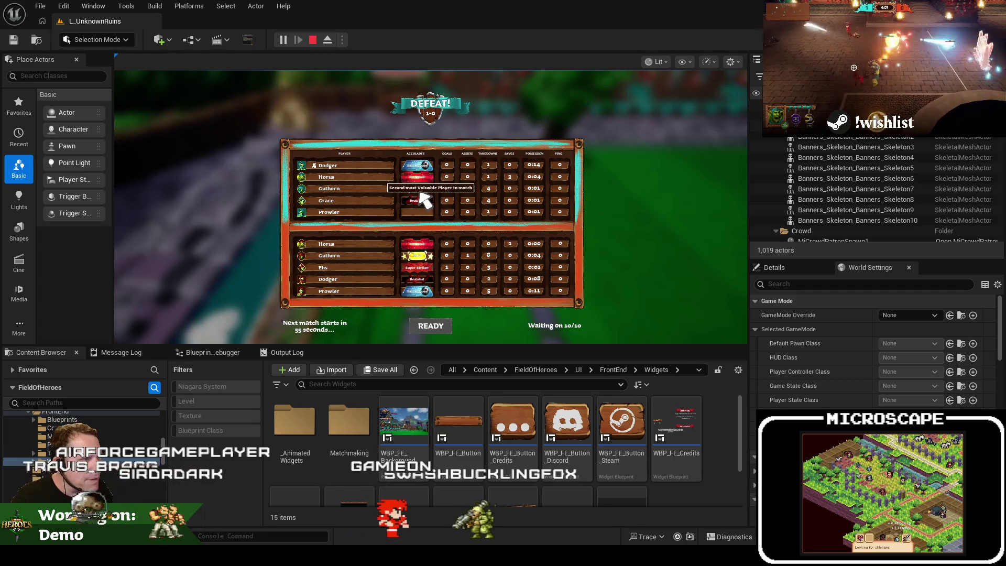
key(Escape)
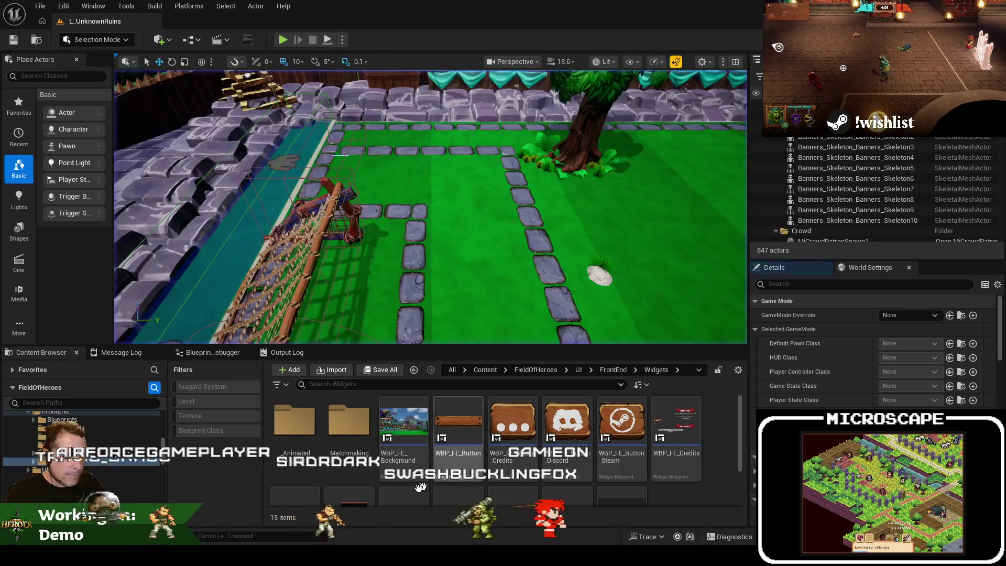
key(alt+Tab)
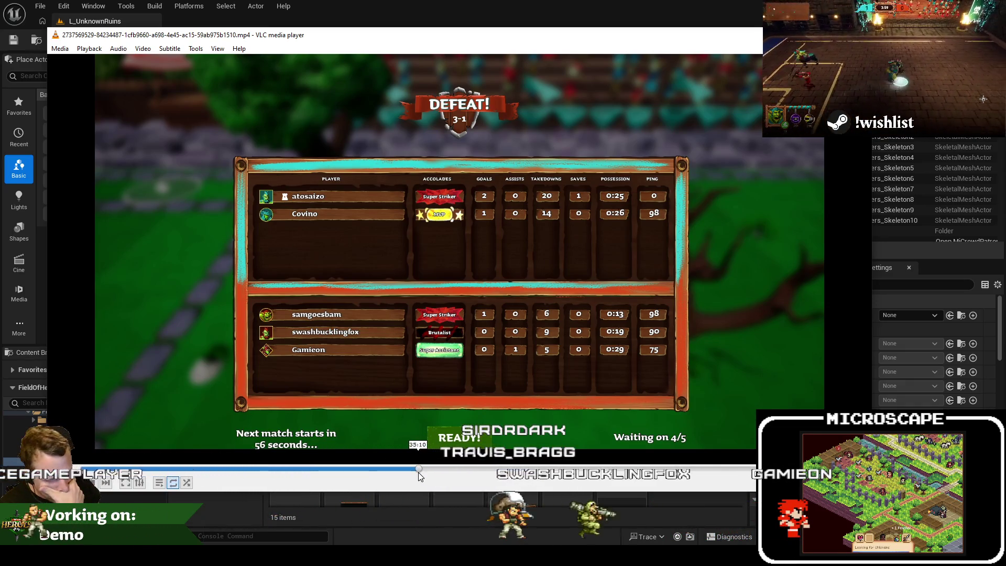
Scrub the VLC recording back to earlier post-match scoreboards, then forward past them.
mouse_move(418, 473)
mouse_down()
mouse_move(341, 475)
mouse_move(349, 480)
mouse_up()
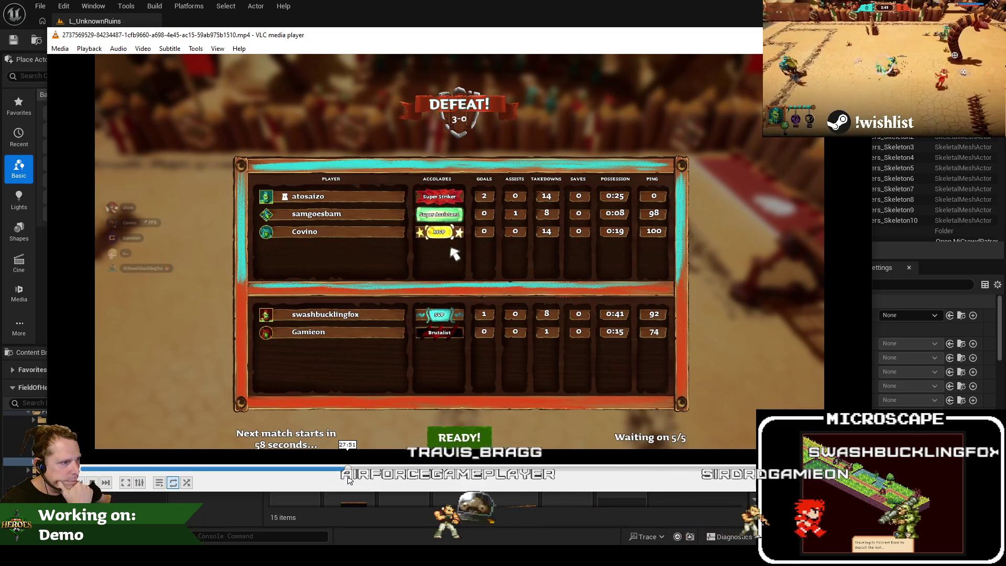
drag(349, 479, 461, 476)
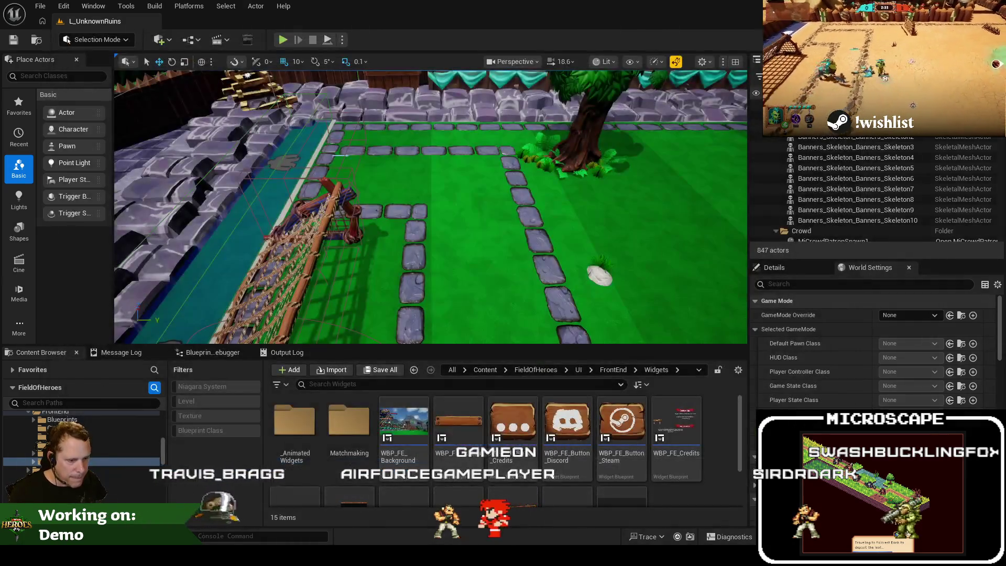
From Jira's Default Filter, open FOH-716 in a new tab, close FOH-711, and review FOH-716.
click(192, 514)
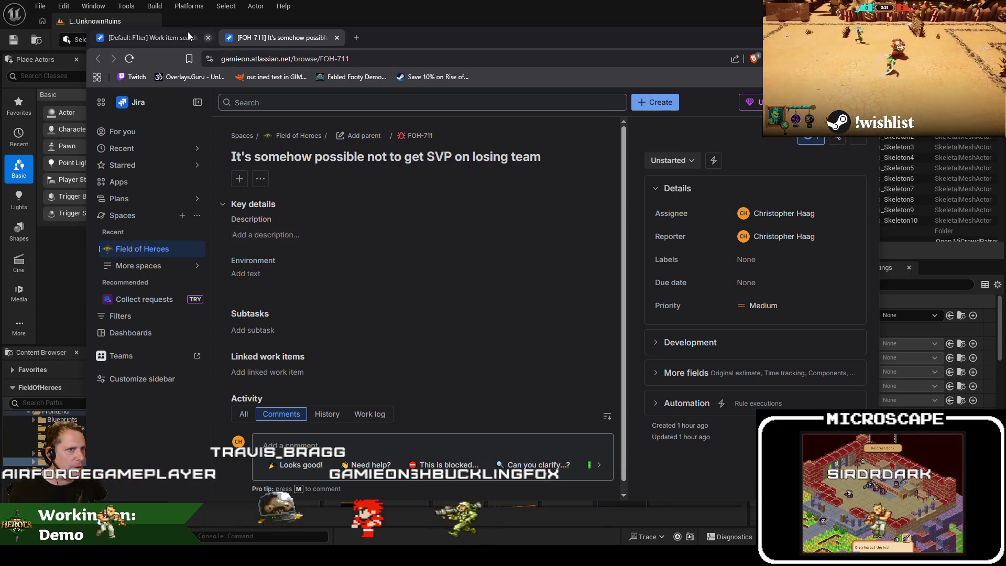
click(161, 38)
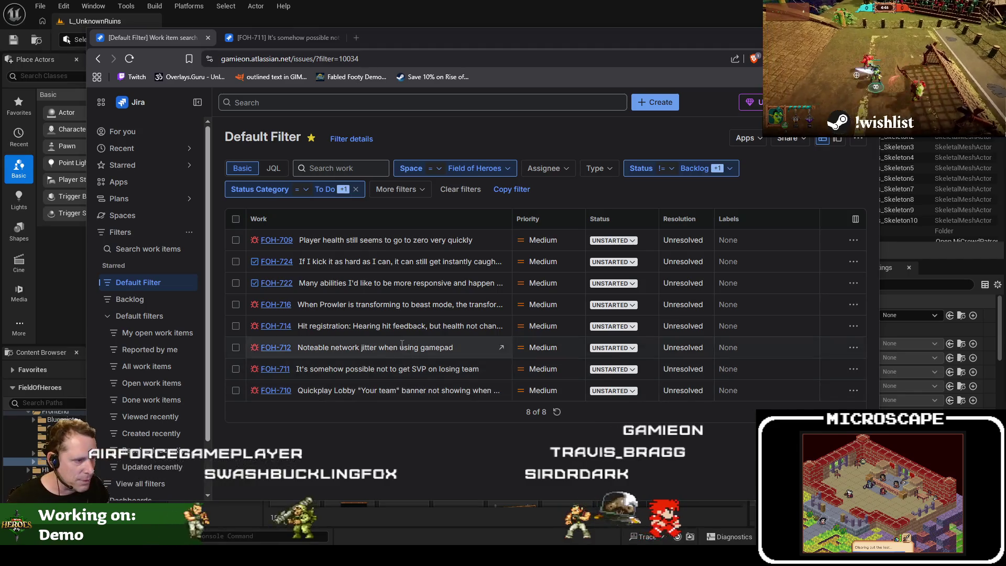
middle_click(290, 307)
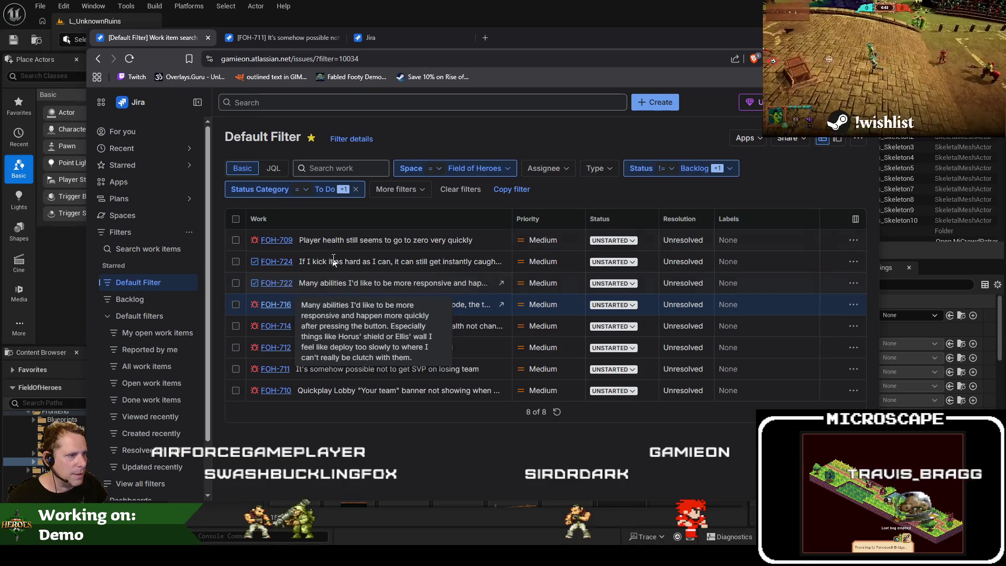
click(300, 37)
click(338, 37)
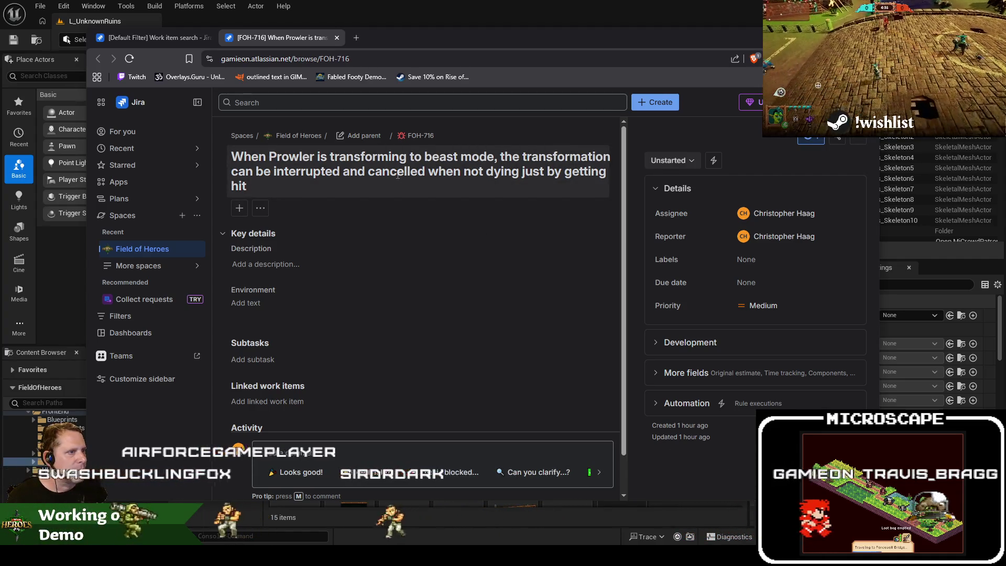
key(ctrl+shift+Tab)
click(408, 24)
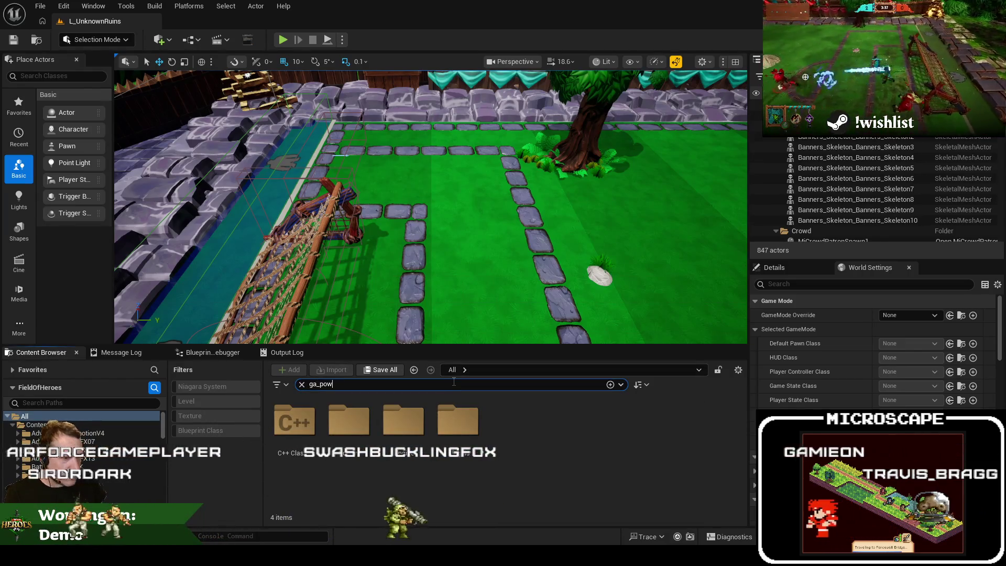
Search the Content Browser for ga_prowler_beas and open the GA_Prowler_BeastMode Blueprint.
key(BackSpace)
key(BackSpace)
text(rowl)
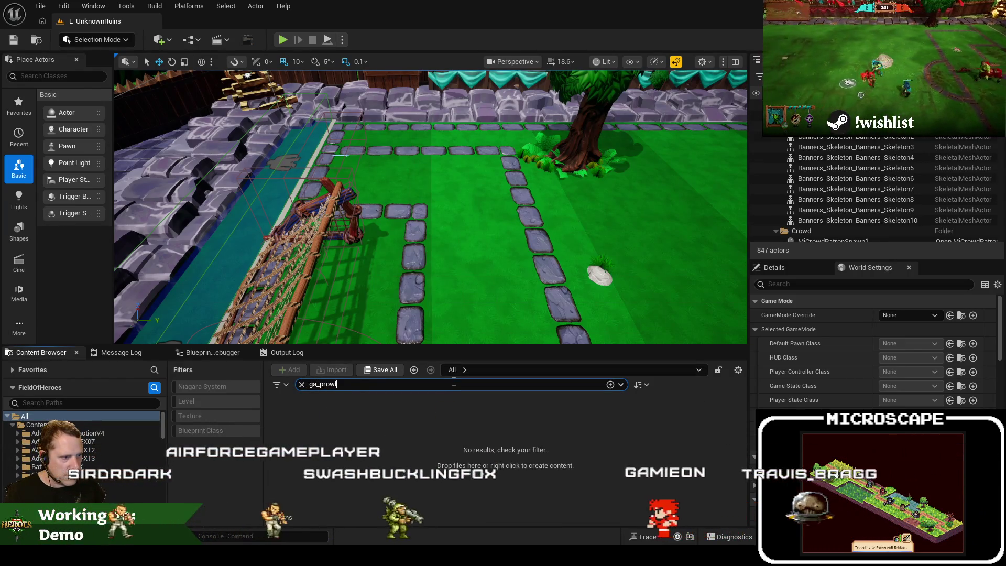
text(er_beas)
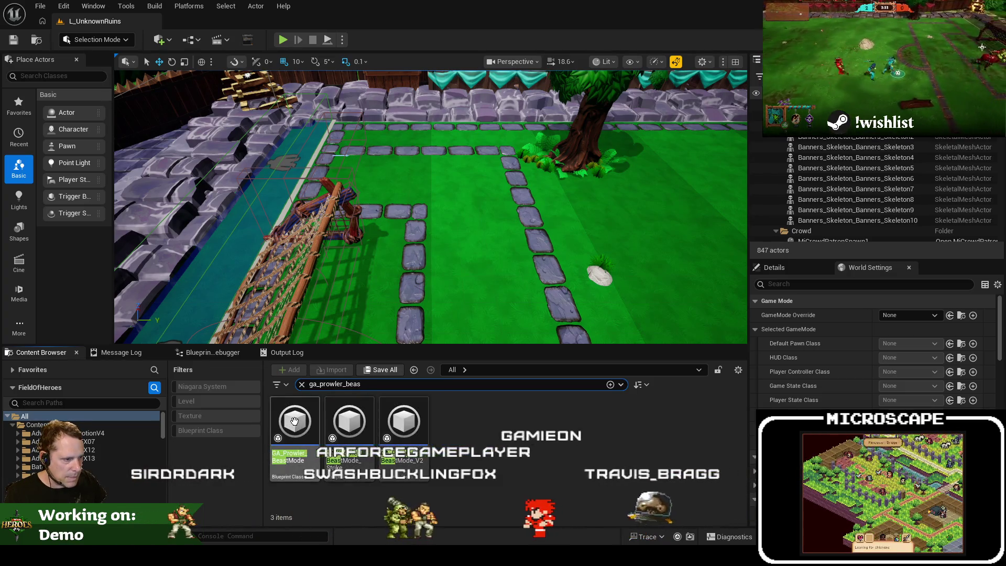
double_click(294, 421)
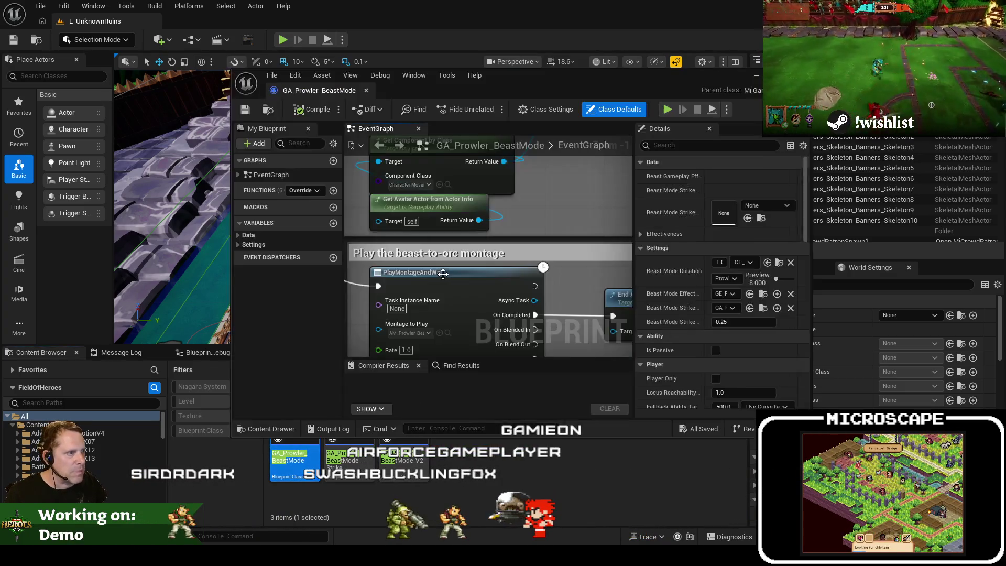
Maximize the Blueprint editor and pan the EventGraph to the beast-mode montage, effect and Strike nodes.
double_click(302, 91)
scroll(408, 148, down, 4)
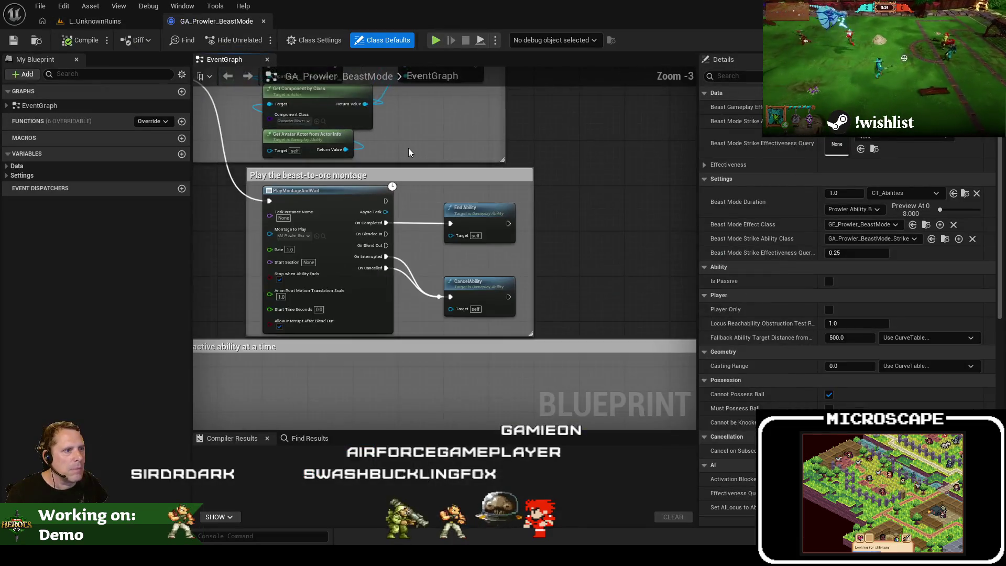
drag(320, 282, 366, 313)
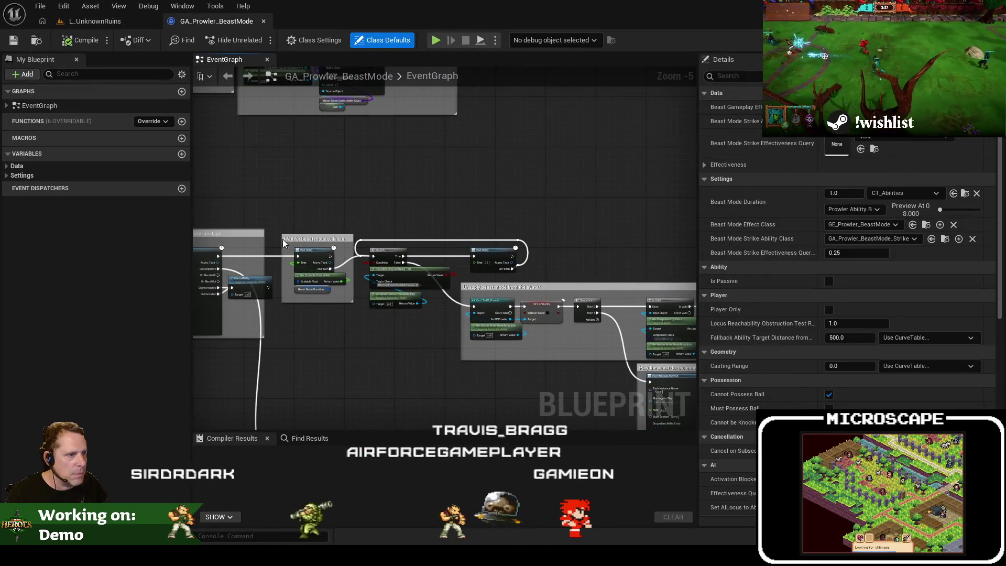
drag(282, 239, 450, 220)
scroll(450, 219, up, 2)
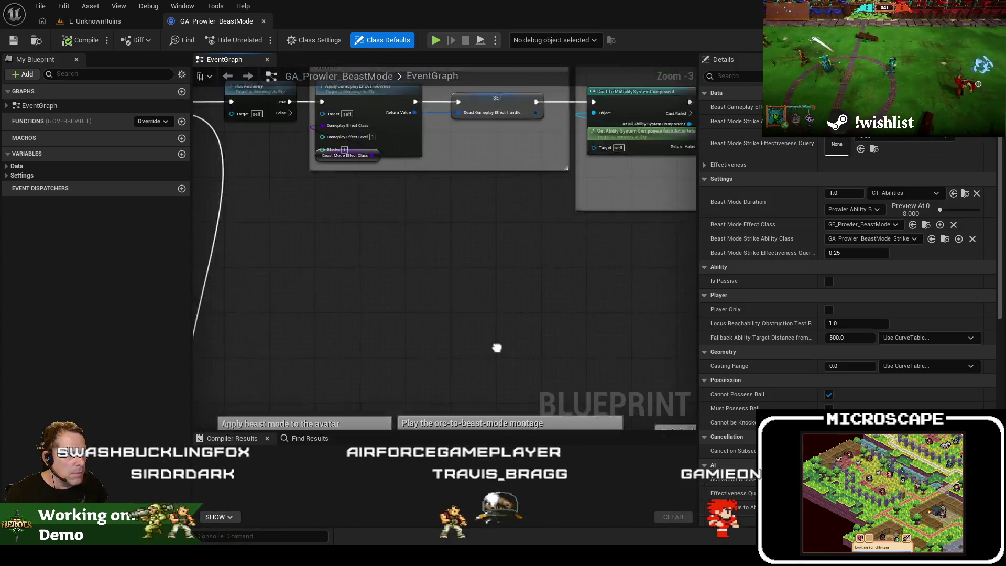
mouse_move(496, 348)
mouse_down()
mouse_move(483, 415)
mouse_move(514, 341)
mouse_move(482, 331)
mouse_move(473, 304)
mouse_up()
scroll(483, 409, down, 1)
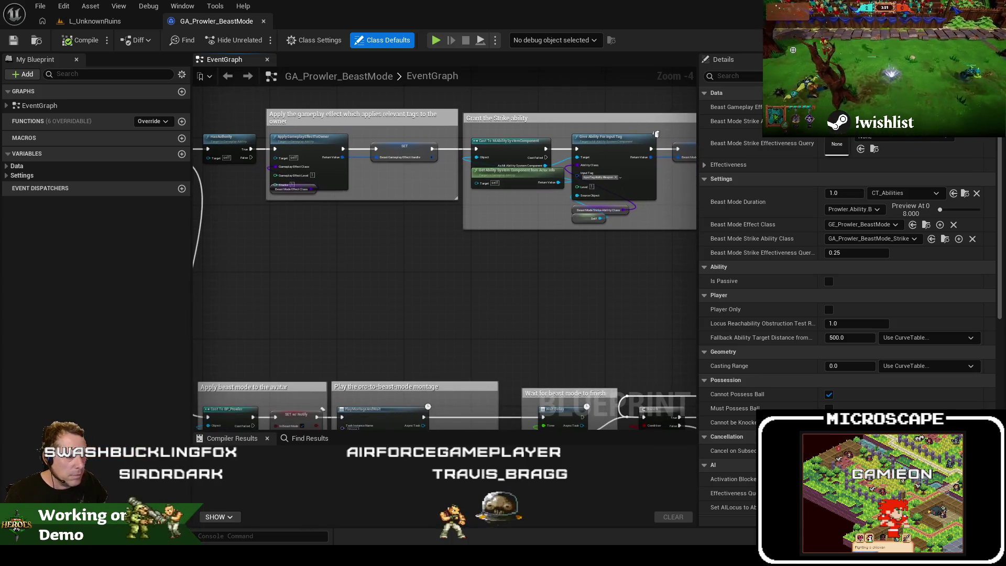
key(alt+Tab)
Search all project files for montage_cancel and cancelmonta, both finding 0 matches.
click(463, 25)
text(mo)
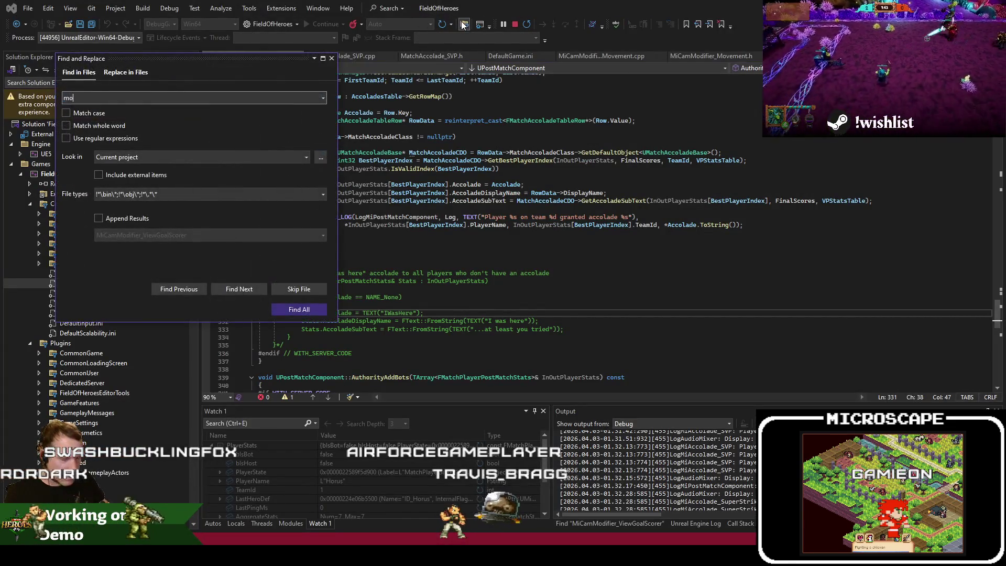
text(ntage_cancel)
key(Return)
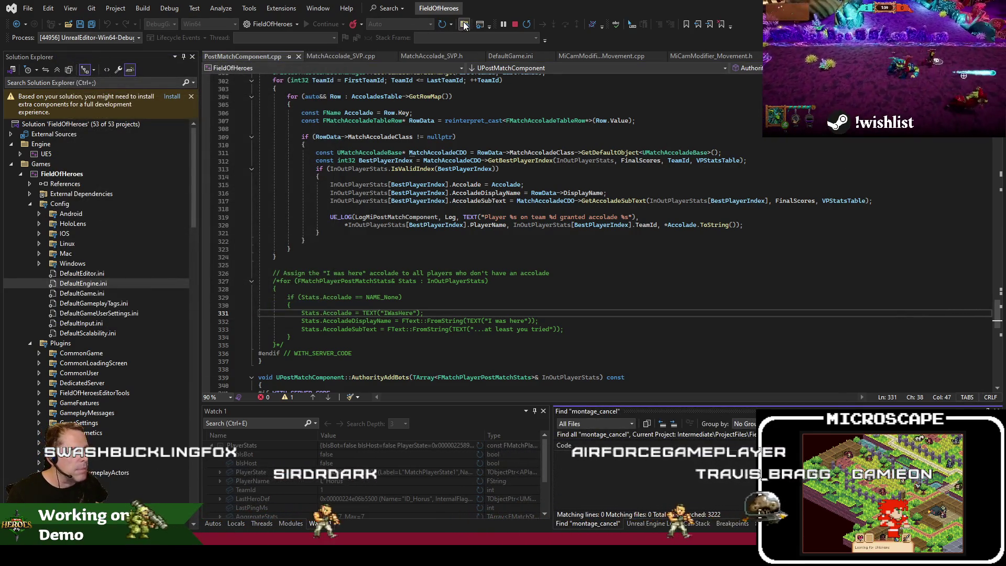
click(463, 24)
text(cancelmonta)
key(Return)
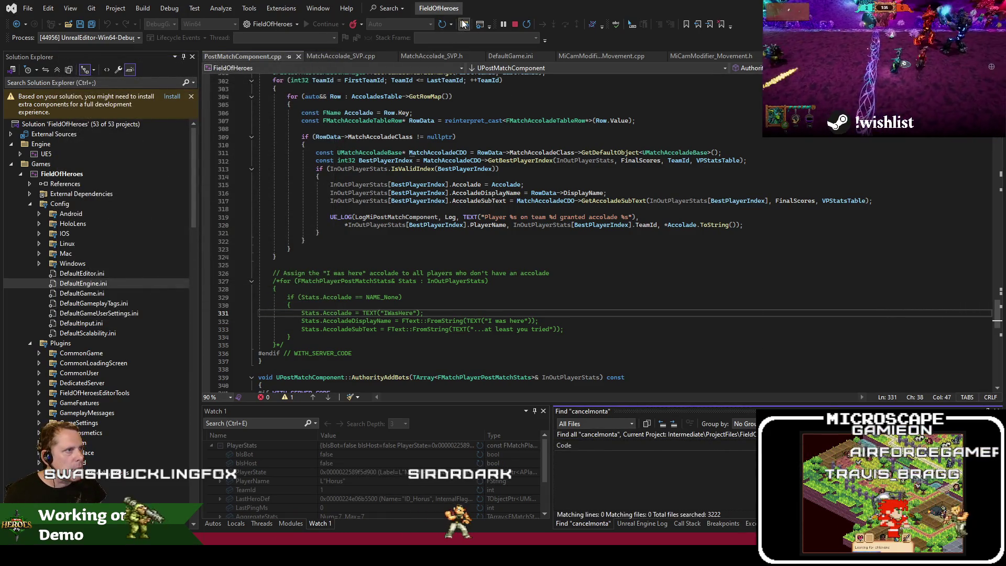
click(464, 25)
key(Escape)
click(434, 216)
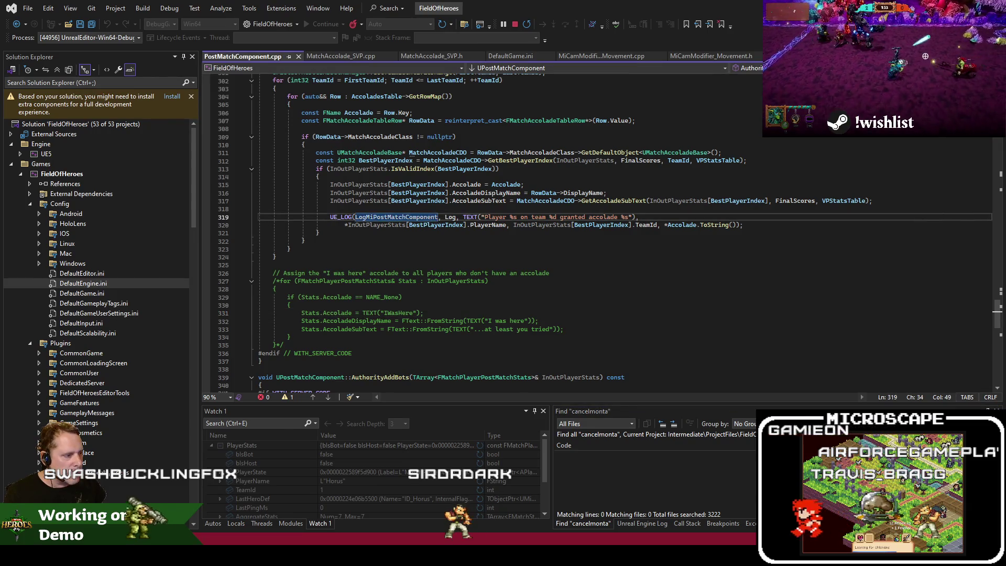
key(alt+Tab)
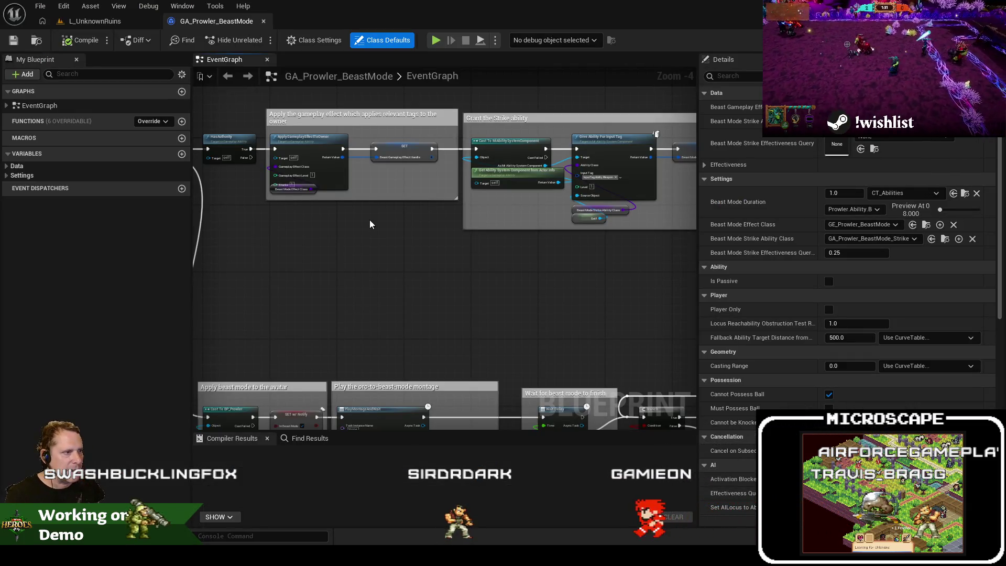
Pan the beast-mode EventGraph and select the CancelAbility node in the montage section.
scroll(370, 224, up, 1)
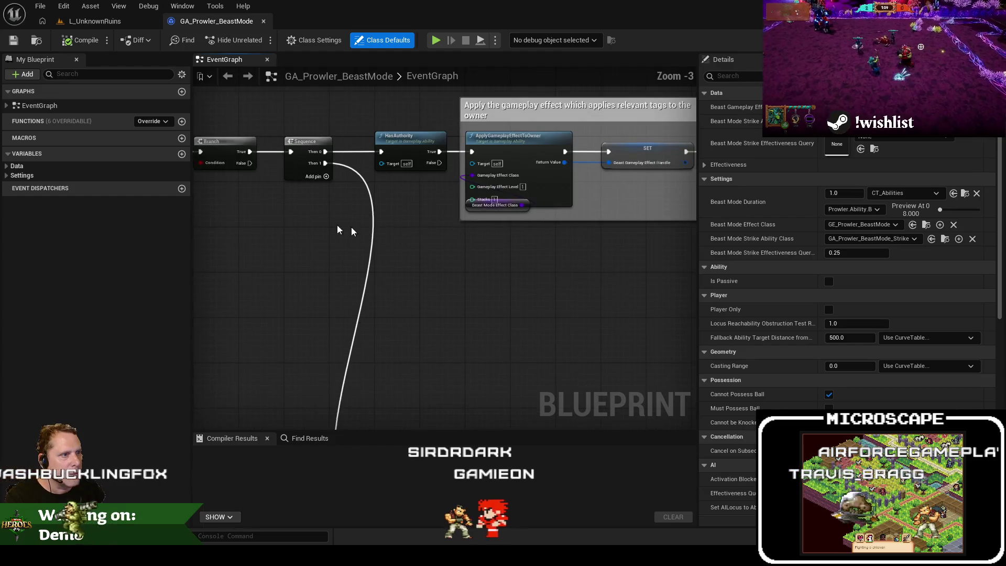
mouse_move(351, 230)
mouse_down()
mouse_move(523, 252)
mouse_move(691, 364)
mouse_move(600, 213)
mouse_move(486, 373)
mouse_move(440, 310)
mouse_move(422, 307)
mouse_up()
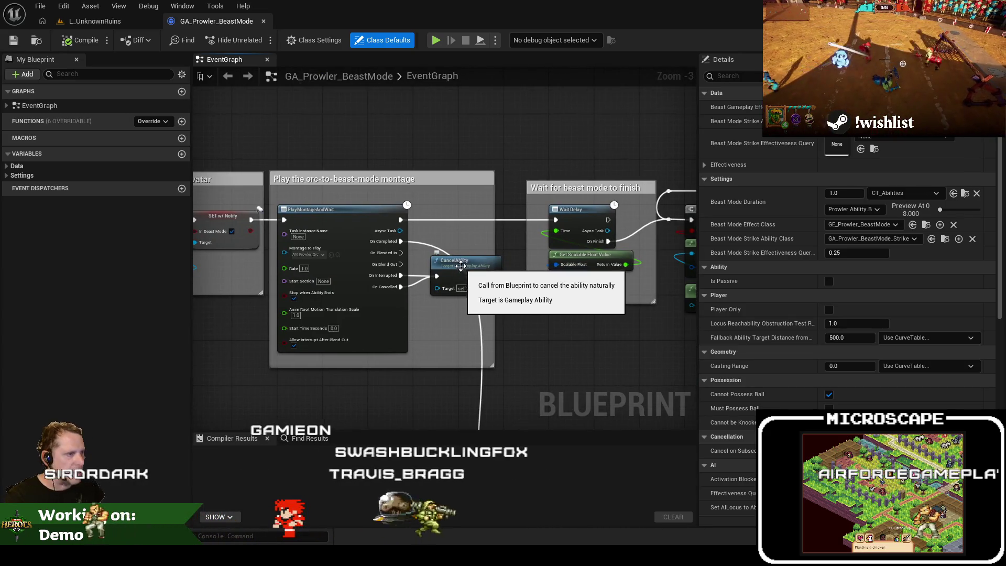
click(461, 267)
scroll(461, 266, up, 2)
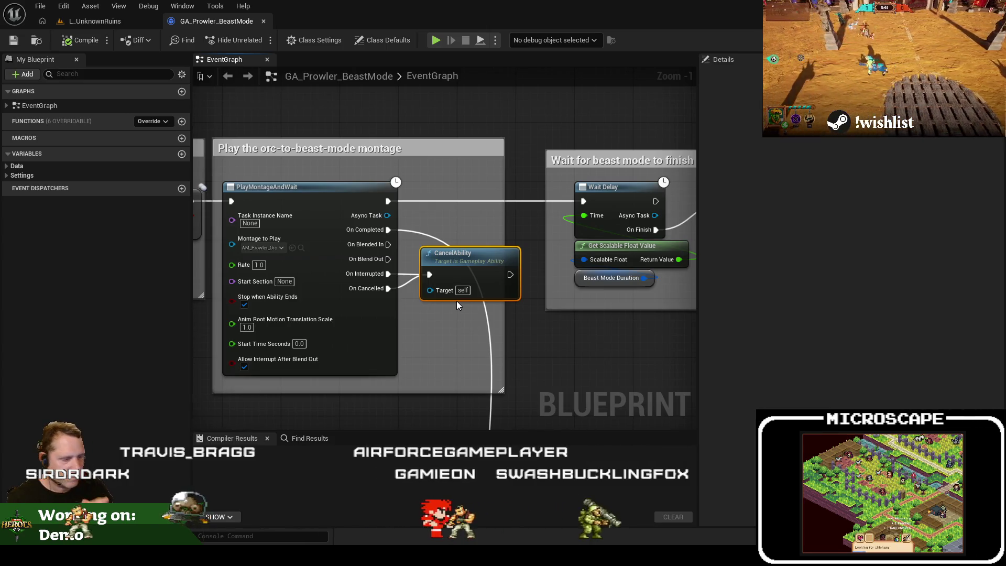
key(alt+Tab)
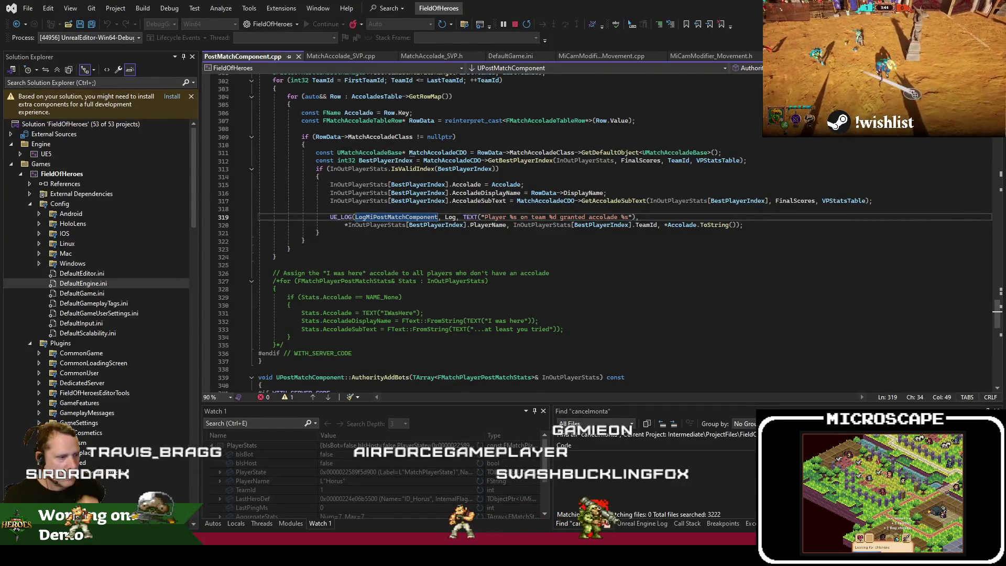
key(alt+Tab)
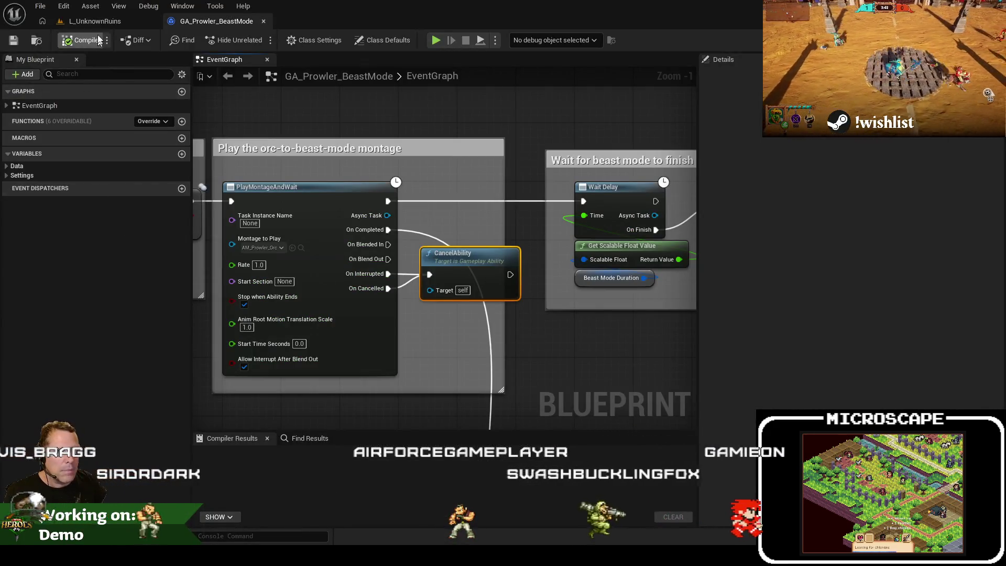
click(95, 21)
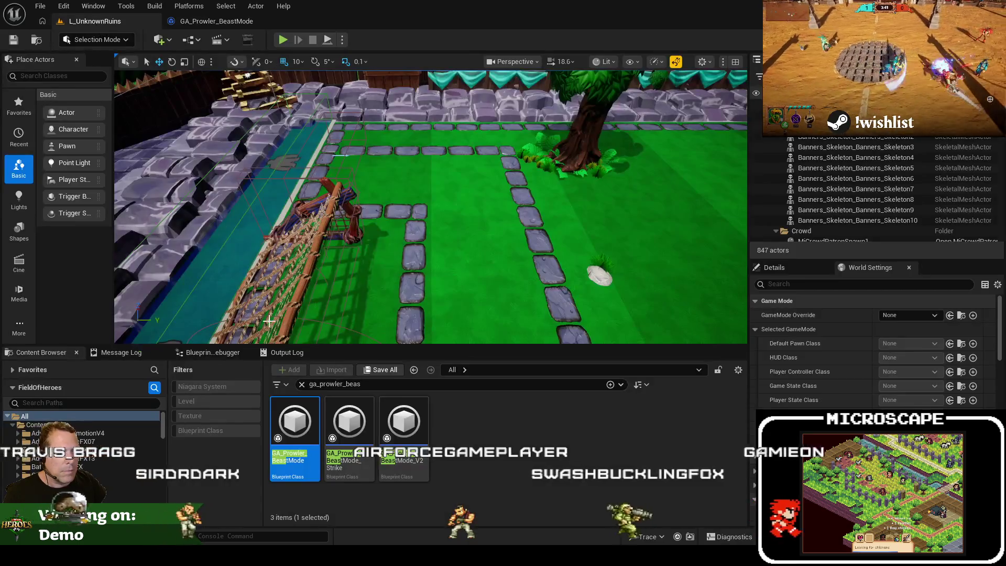
Search for ga_dodger, show GA_Dodger_Bow in its folder, and open GE_Damage_Dodger_Arrow's defaults.
double_click(321, 385)
text(ga_dodger)
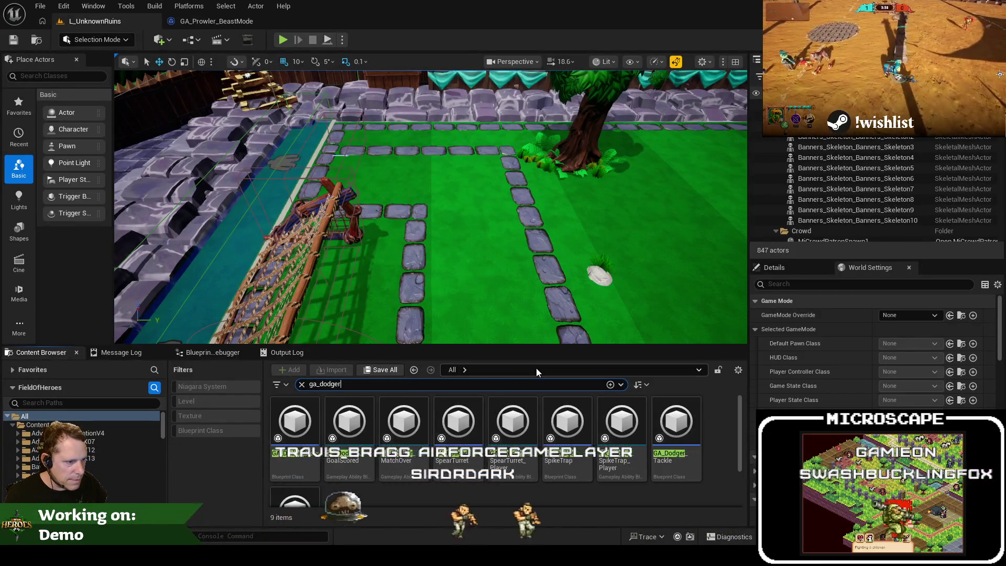
right_click(309, 435)
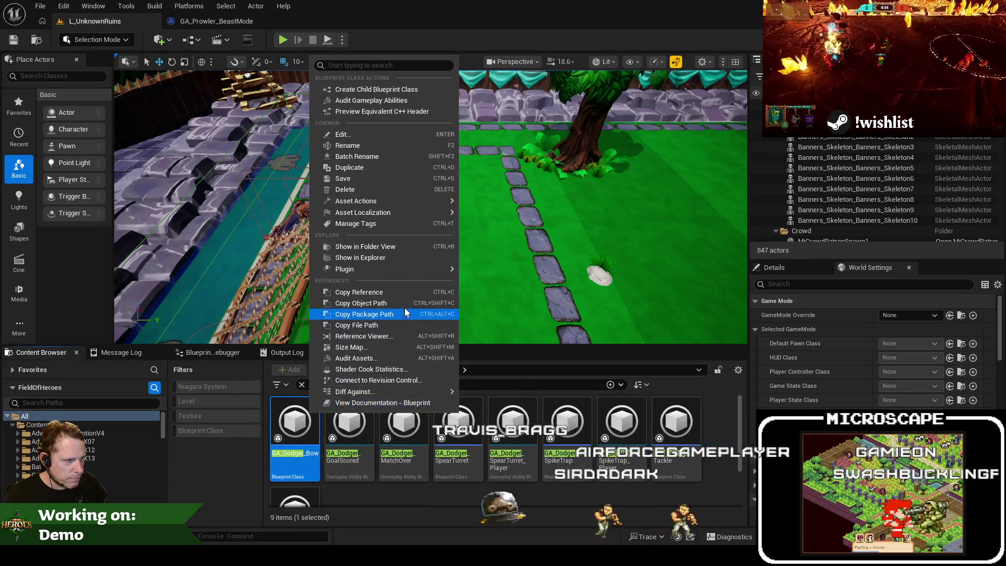
click(362, 246)
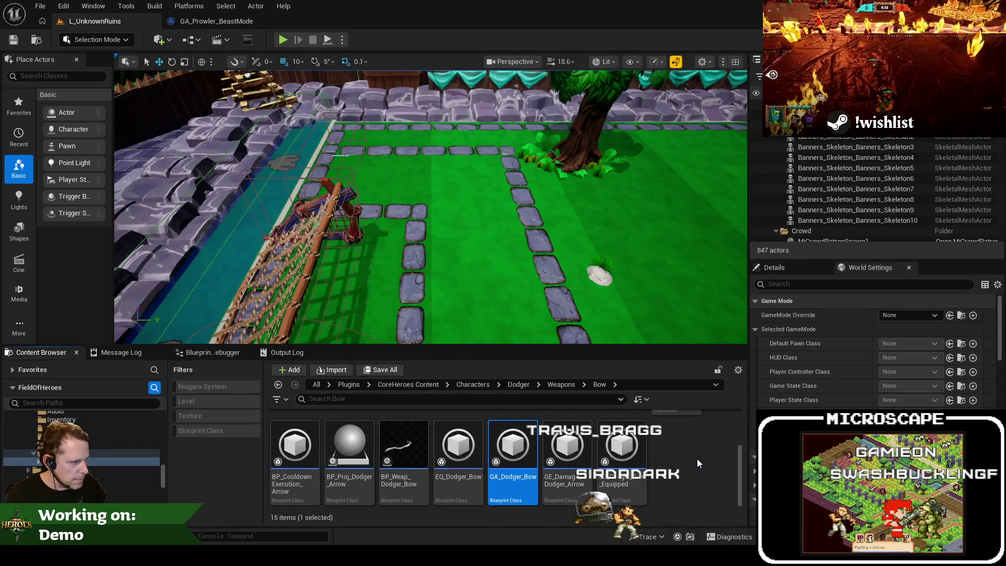
double_click(546, 426)
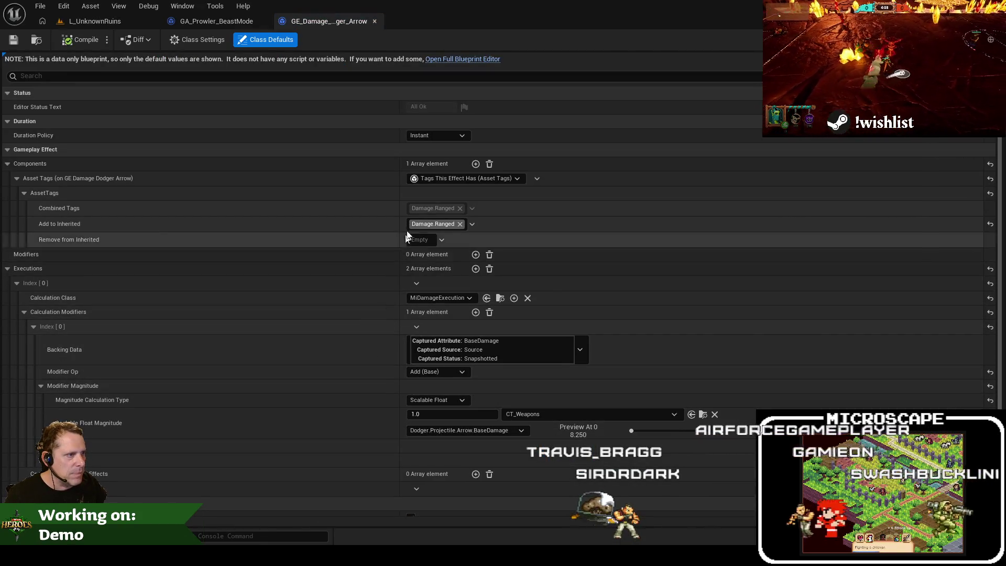
scroll(411, 335, down, 2)
scroll(412, 339, down, 2)
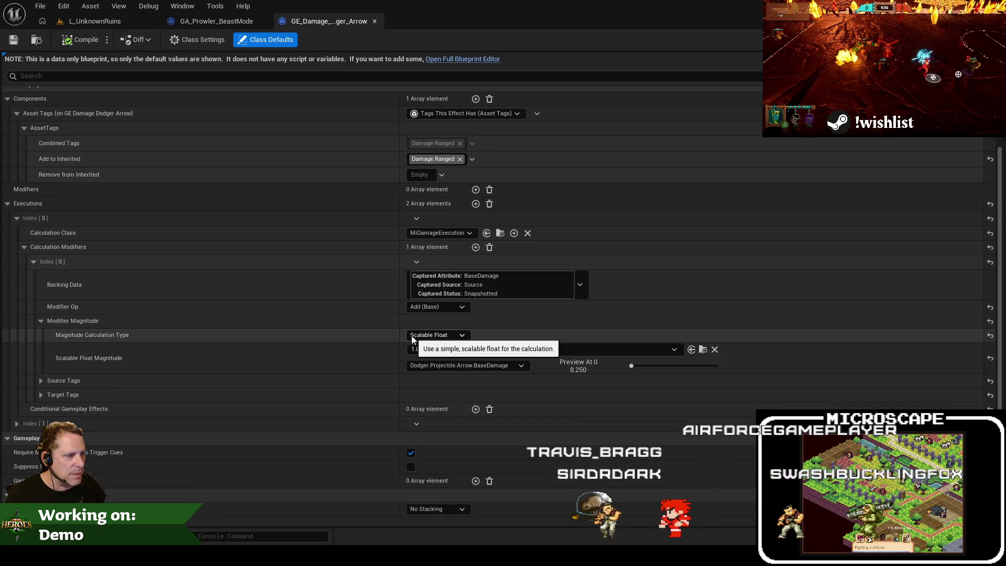
scroll(411, 340, up, 4)
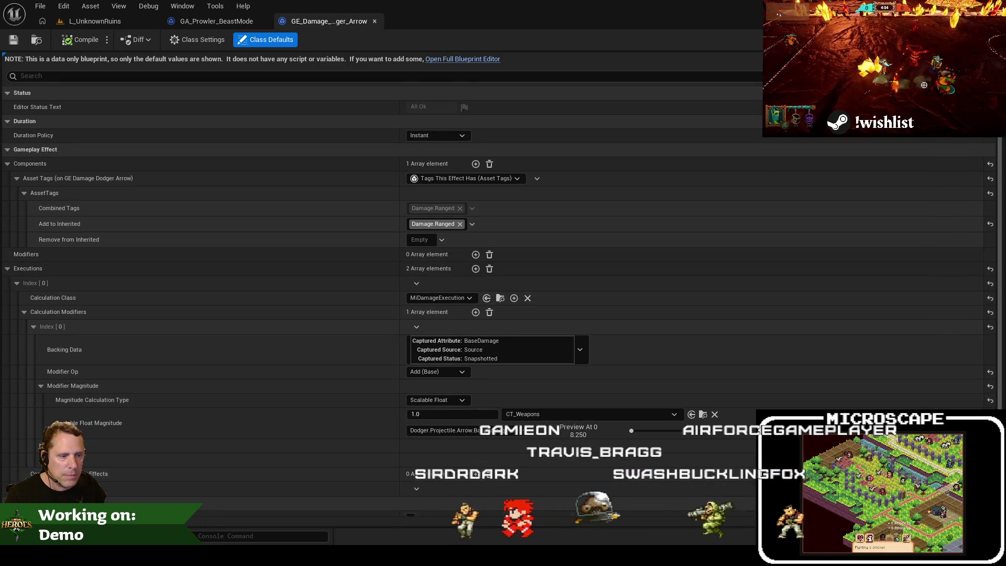
click(216, 21)
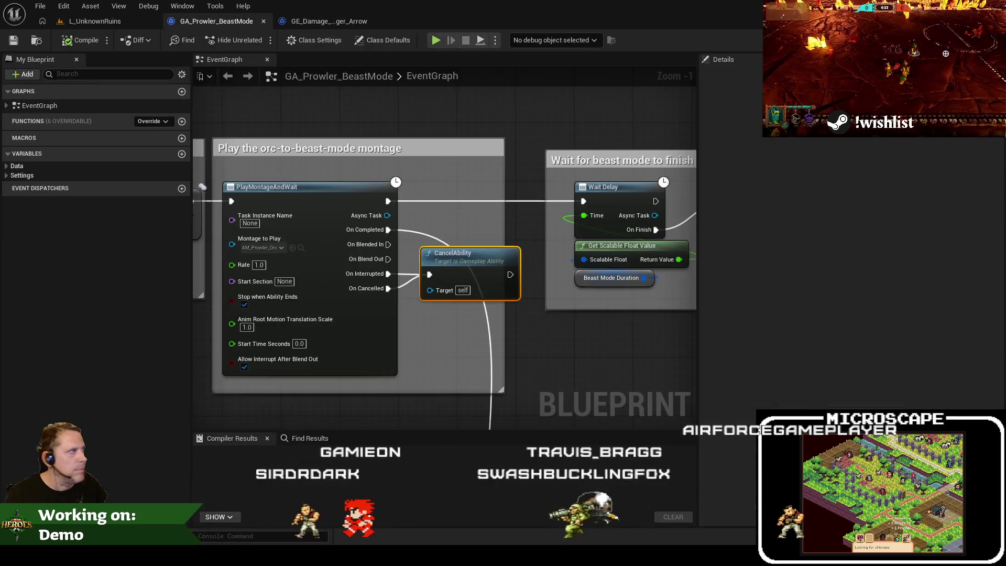
Toggle from the header to MiGameplayAbility.cpp and scroll through its code.
key(alt+Tab)
scroll(450, 196, down, 3)
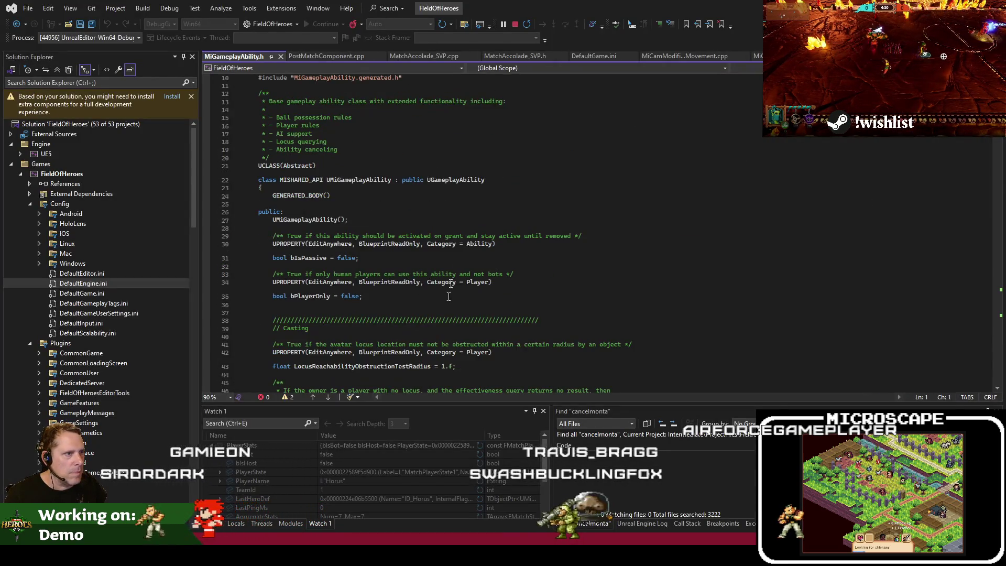
right_click(450, 195)
click(507, 312)
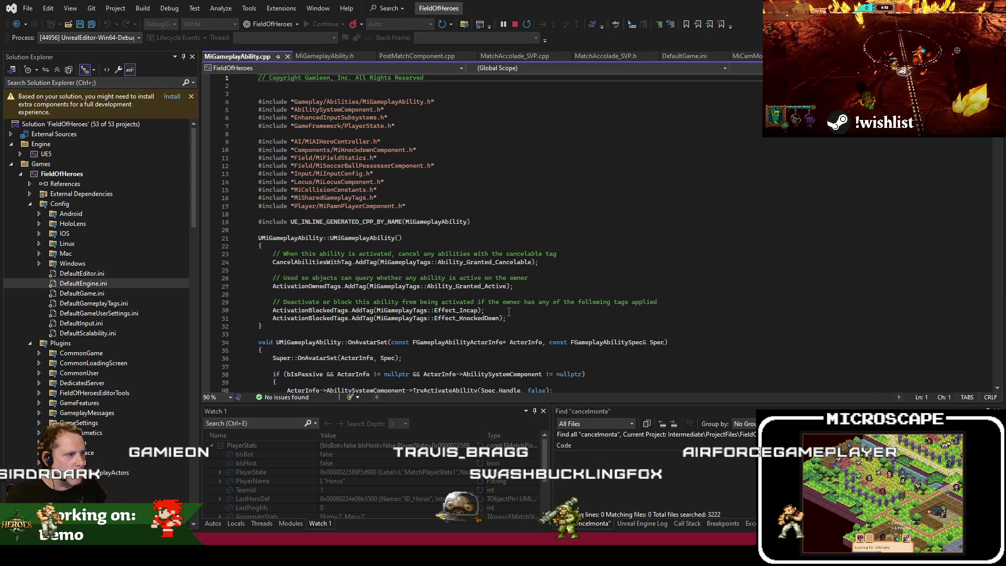
scroll(508, 312, down, 2)
scroll(509, 311, down, 3)
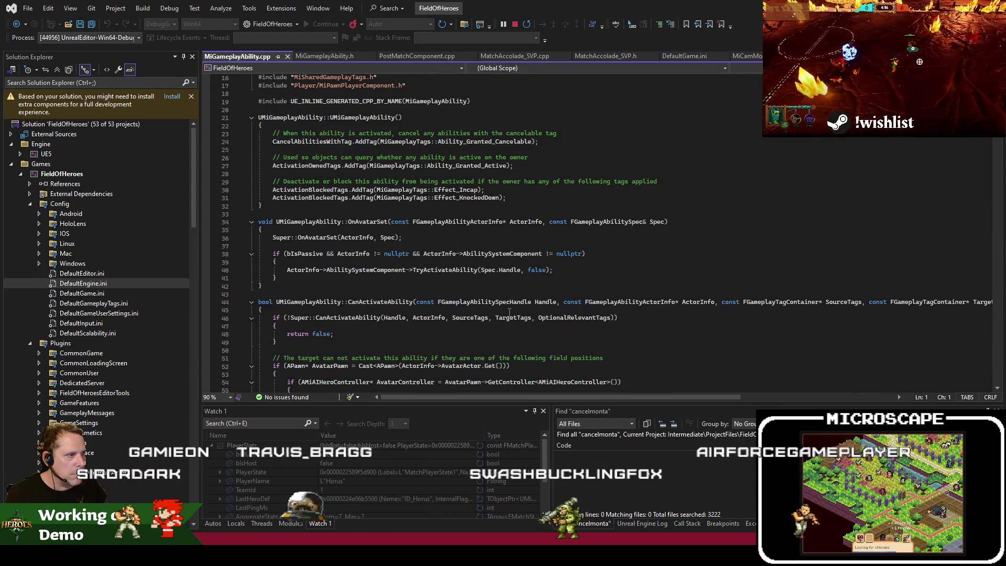
scroll(509, 311, down, 4)
scroll(510, 312, down, 2)
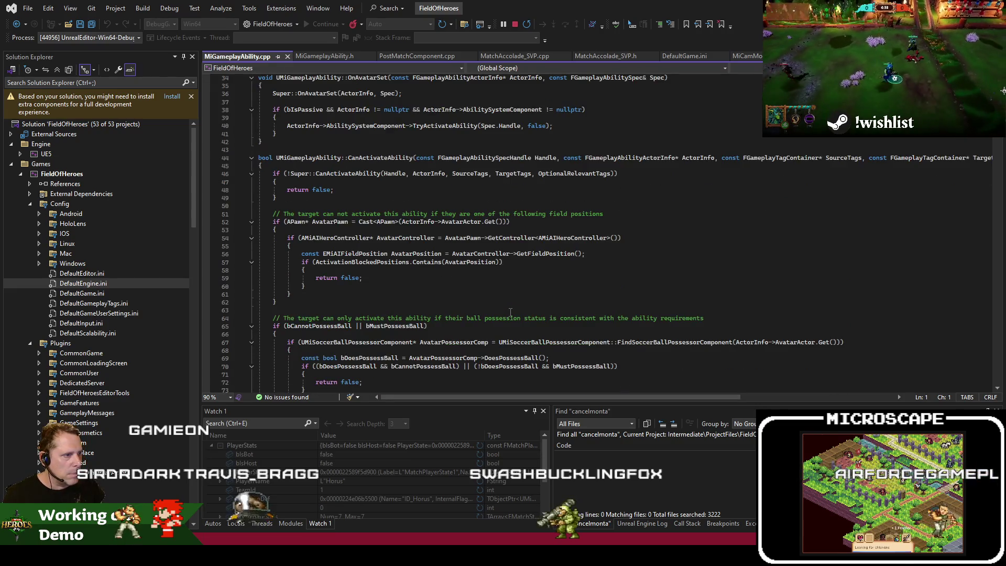
scroll(510, 312, down, 3)
scroll(510, 312, down, 3)
scroll(510, 312, down, 7)
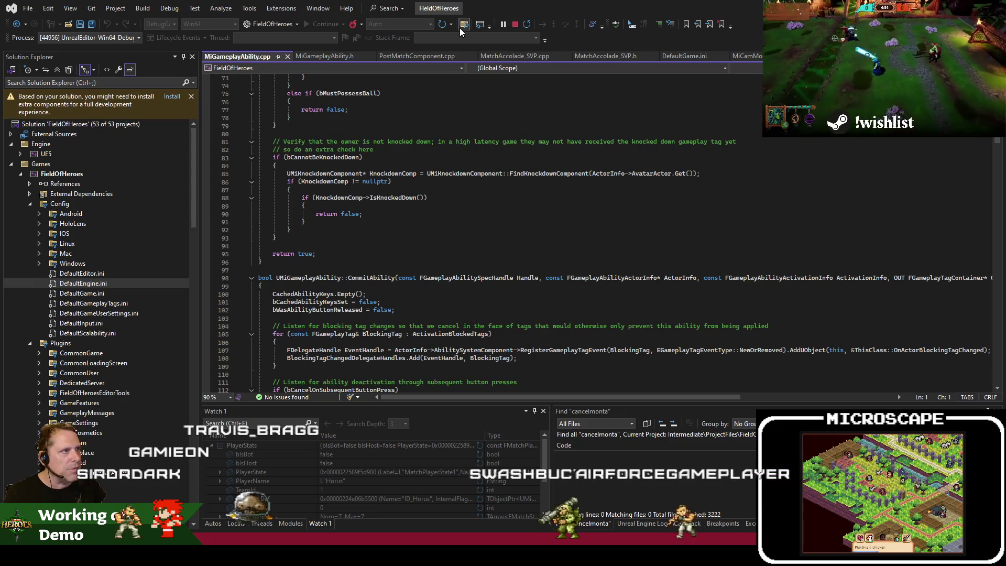
Search the project for hitreact (75 matches) and open UpdateHitReactRotation in MiAnimInstance.cpp.
key(ctrl+shift+f)
text(hitreact)
key(Return)
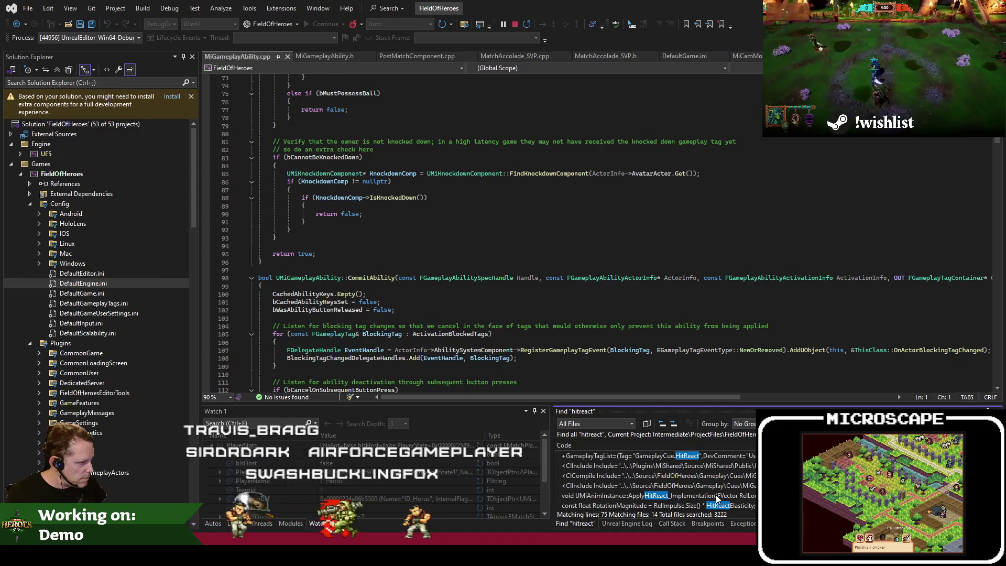
scroll(716, 495, down, 3)
double_click(716, 493)
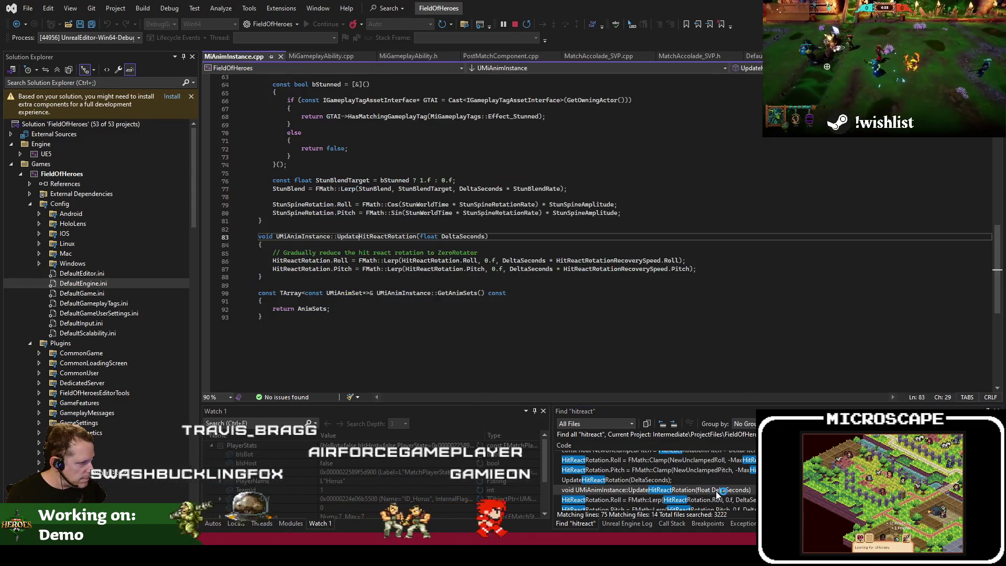
scroll(381, 301, up, 4)
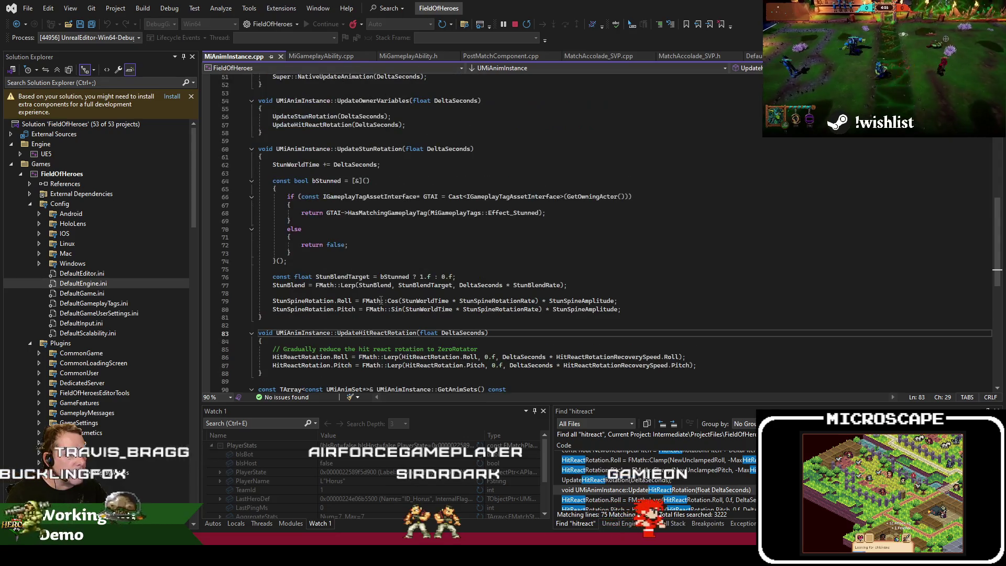
click(383, 269)
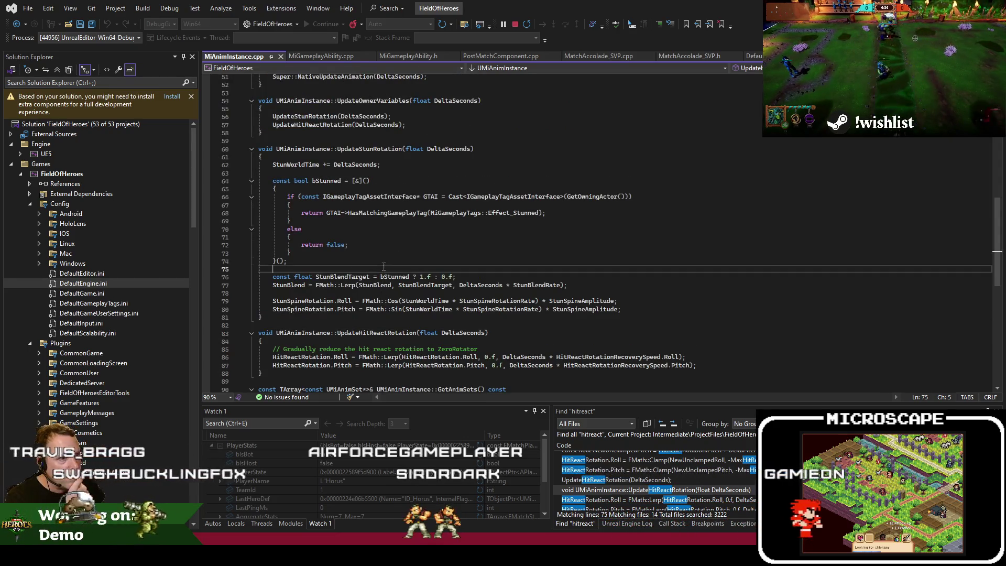
key(alt+Tab)
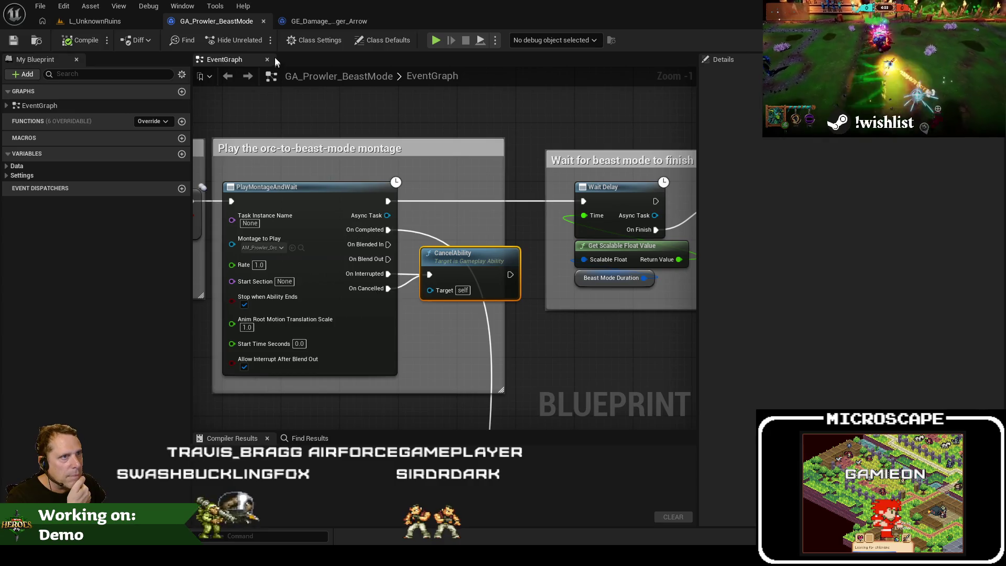
Switch from Unreal Editor to the browser showing Jira's Default Filter of eight work items.
key(alt+Tab)
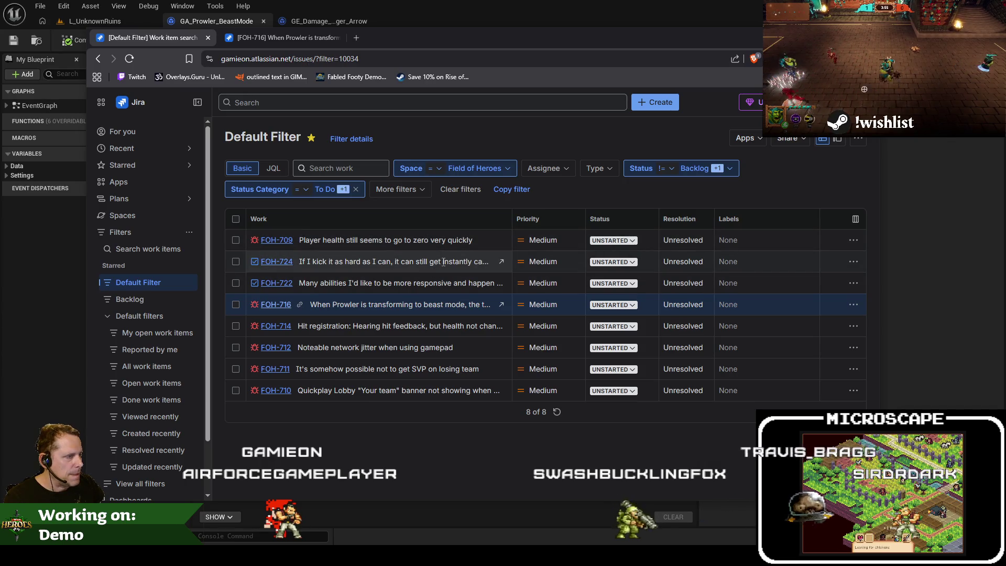
Change FOH-724's status from UNSTARTED to POST-DEMO.
click(612, 262)
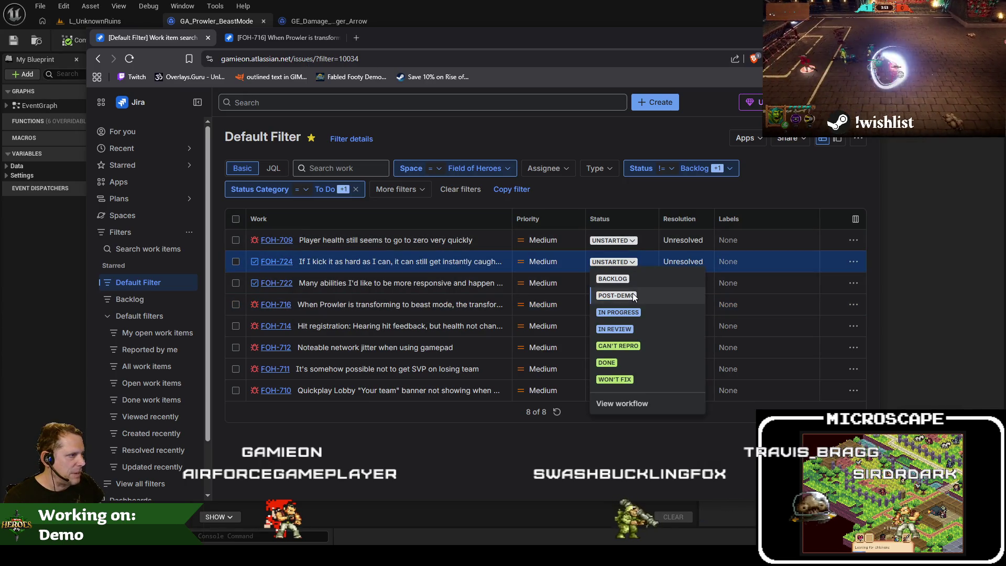
click(617, 295)
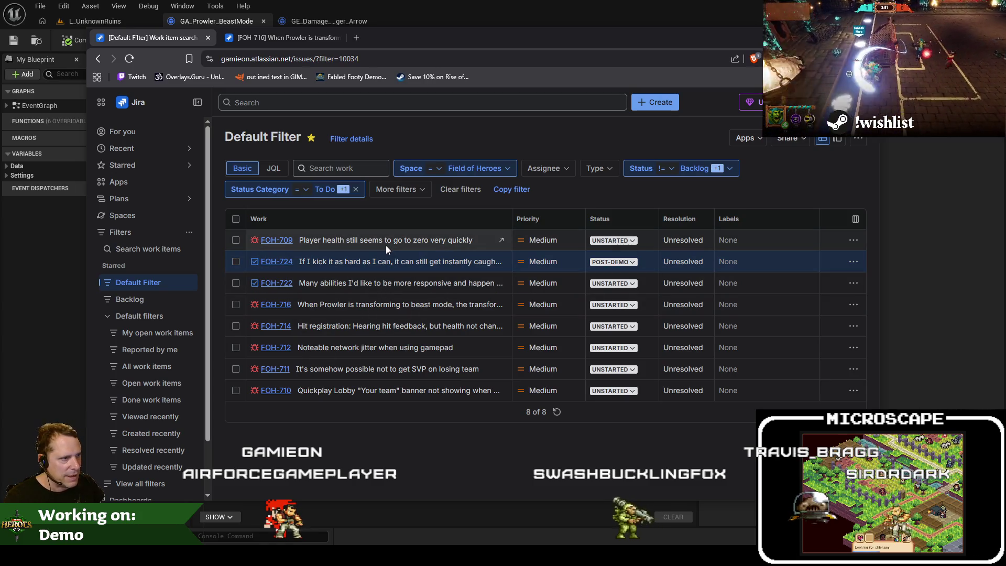